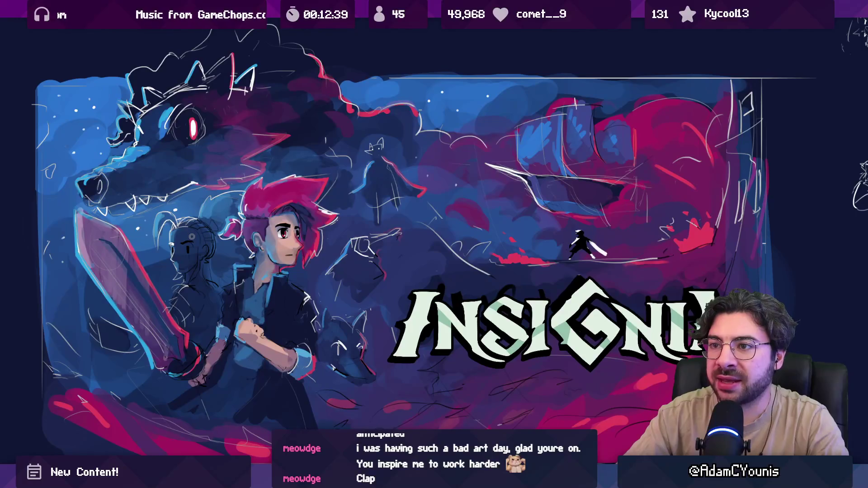
Circle the girl's head, creature, cloaked figure and wolf's head, then undo the hero loop
mouse_move(184, 240)
mouse_down()
mouse_move(370, 317)
mouse_move(284, 160)
mouse_move(303, 166)
mouse_up()
drag(170, 232, 207, 230)
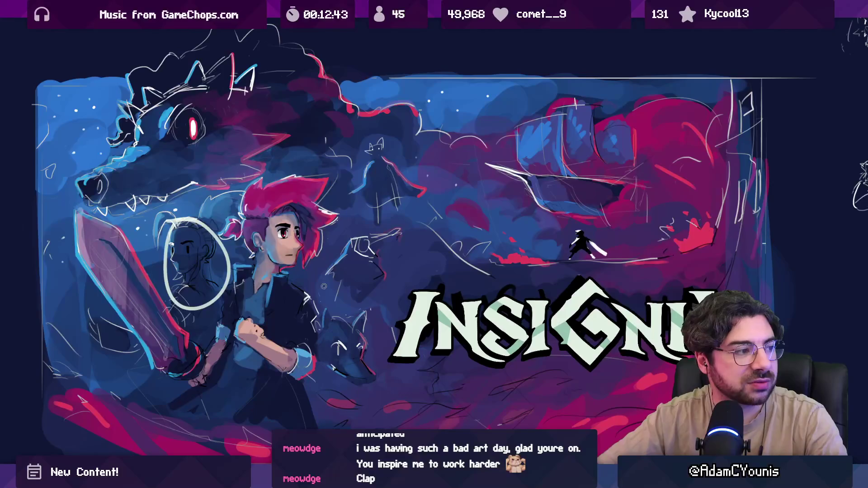
mouse_move(344, 316)
mouse_down()
mouse_move(373, 236)
mouse_move(400, 279)
mouse_move(403, 253)
mouse_up()
drag(388, 185, 386, 138)
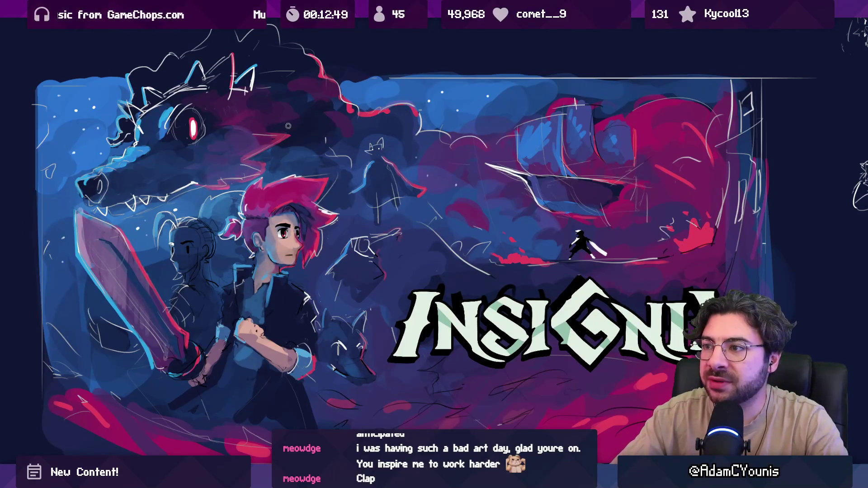
mouse_move(234, 77)
mouse_down()
mouse_move(157, 110)
mouse_move(231, 70)
mouse_up()
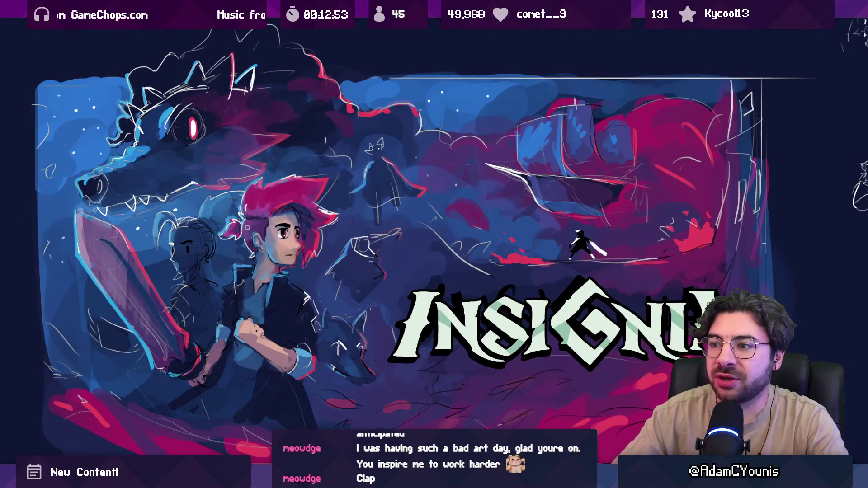
mouse_move(261, 216)
mouse_down()
mouse_move(270, 362)
mouse_move(162, 176)
mouse_up()
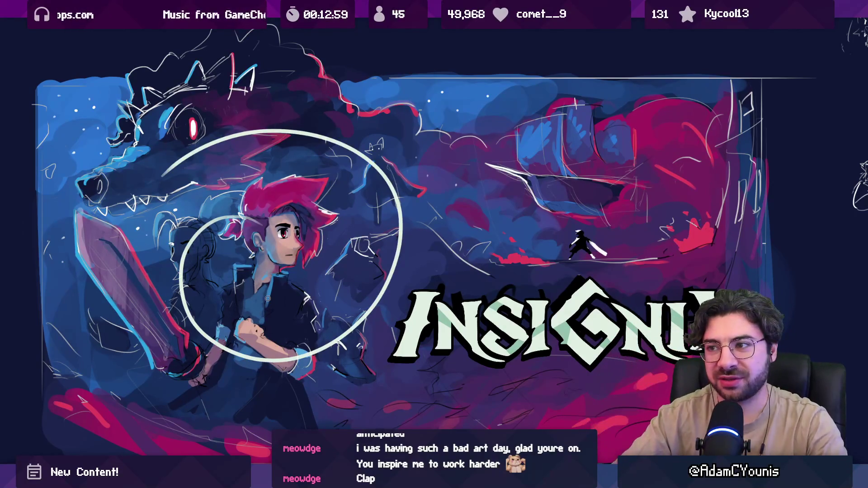
key(ctrl+z)
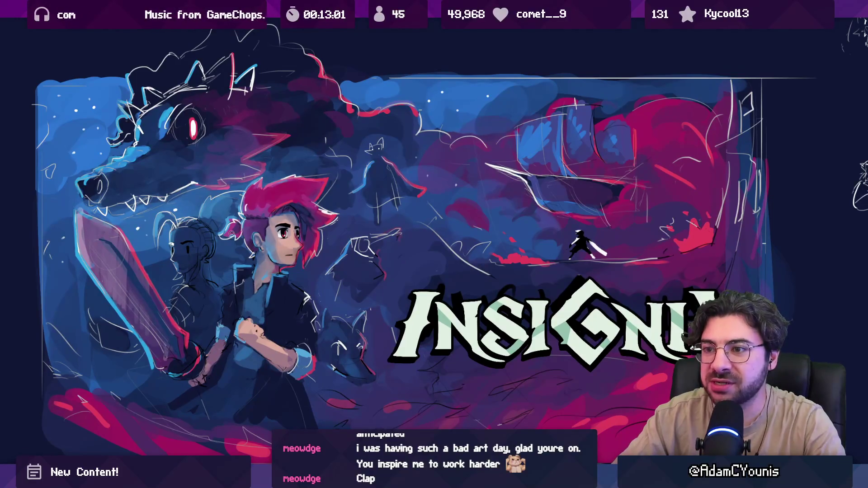
Zoom in slightly, then draw and undo a vertical guide line through the hero
mouse_move(222, 255)
mouse_down()
mouse_move(222, 227)
mouse_move(231, 247)
mouse_move(265, 238)
mouse_up()
scroll(266, 238, up, 2)
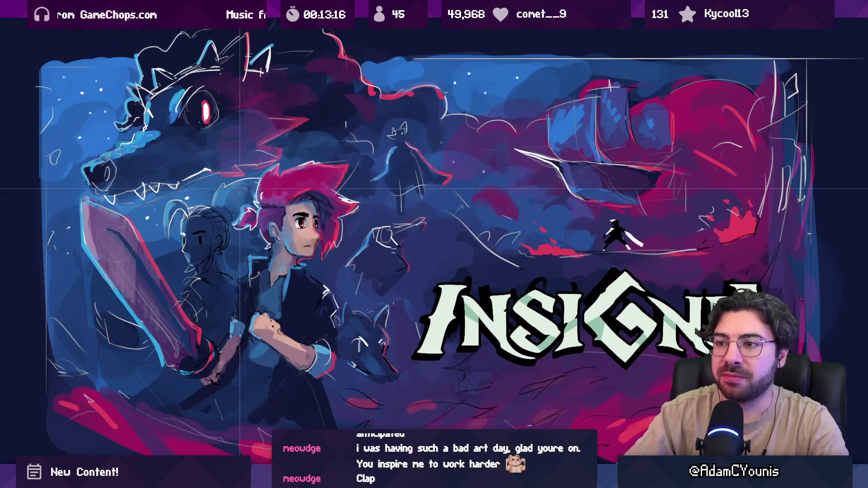
drag(234, 160, 235, 415)
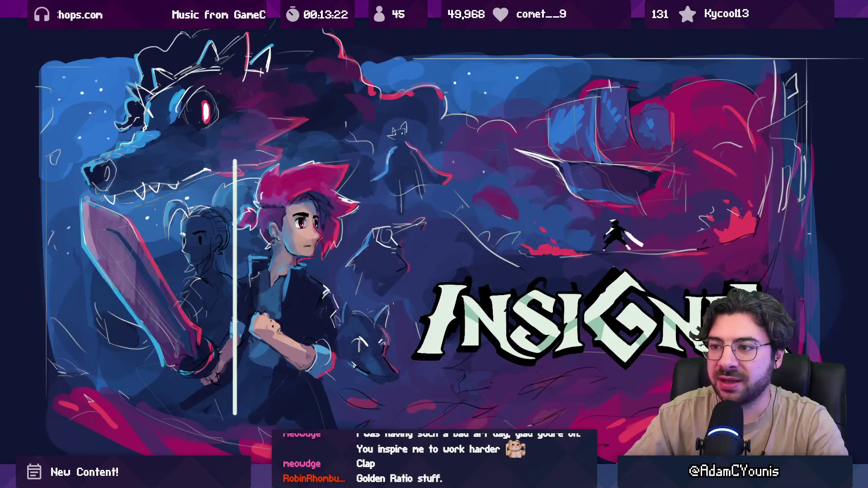
key(ctrl+z)
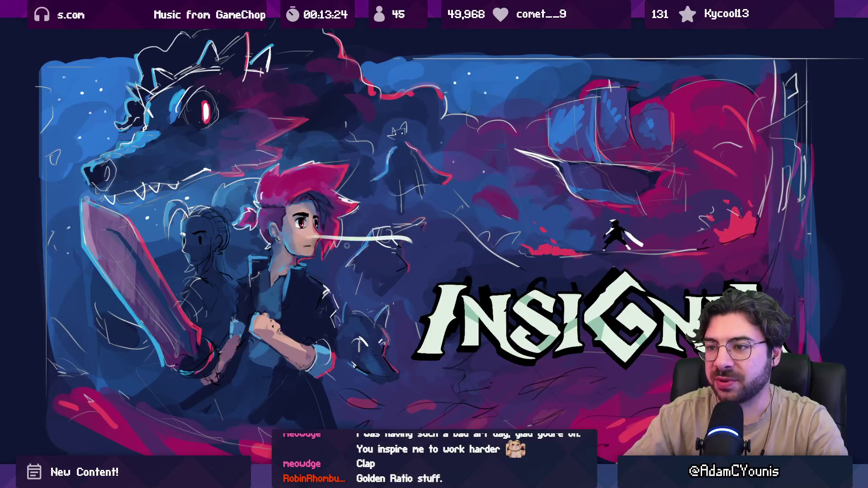
Sketch a sword diagonal and vertical rhythm lines across the characters, then undo them
drag(126, 171, 166, 369)
drag(176, 171, 195, 350)
drag(206, 170, 225, 320)
drag(229, 132, 246, 255)
drag(257, 132, 271, 238)
drag(322, 186, 339, 300)
drag(345, 153, 360, 282)
drag(379, 161, 385, 285)
key(ctrl+z)
key(ctrl+z)
key(ctrl+z)
key(ctrl+z)
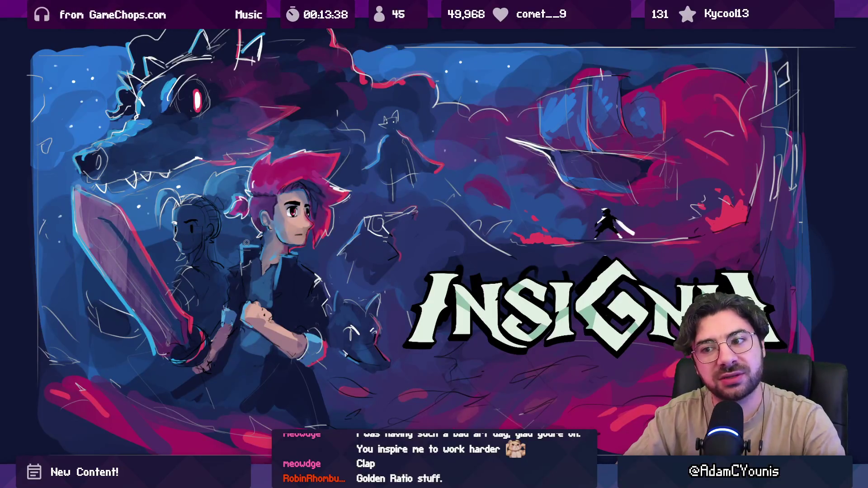
scroll(252, 238, down, 2)
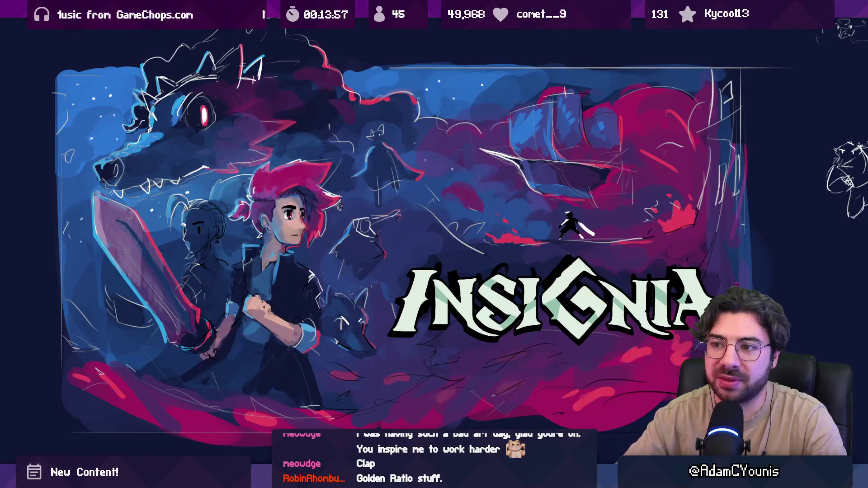
scroll(325, 181, up, 2)
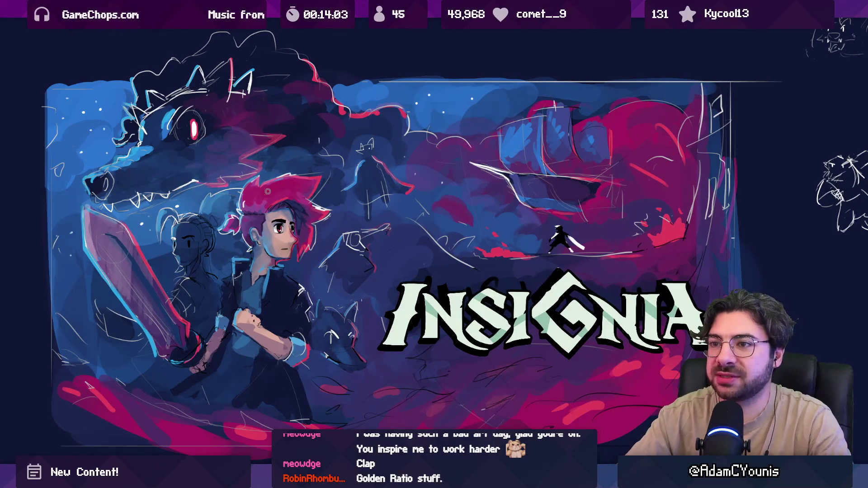
Draw and undo marks near the wolf's head, the upper-left stars and the right side
mouse_move(63, 160)
mouse_down()
mouse_move(85, 102)
mouse_move(110, 109)
mouse_up()
key(ctrl+z)
mouse_move(385, 272)
mouse_down()
mouse_move(372, 247)
mouse_move(383, 261)
mouse_up()
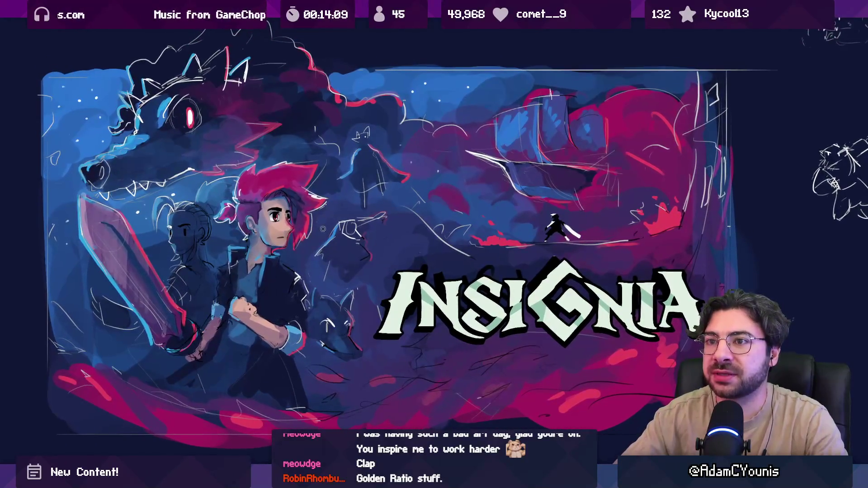
drag(68, 83, 63, 92)
key(ctrl+z)
drag(425, 66, 423, 68)
key(ctrl+z)
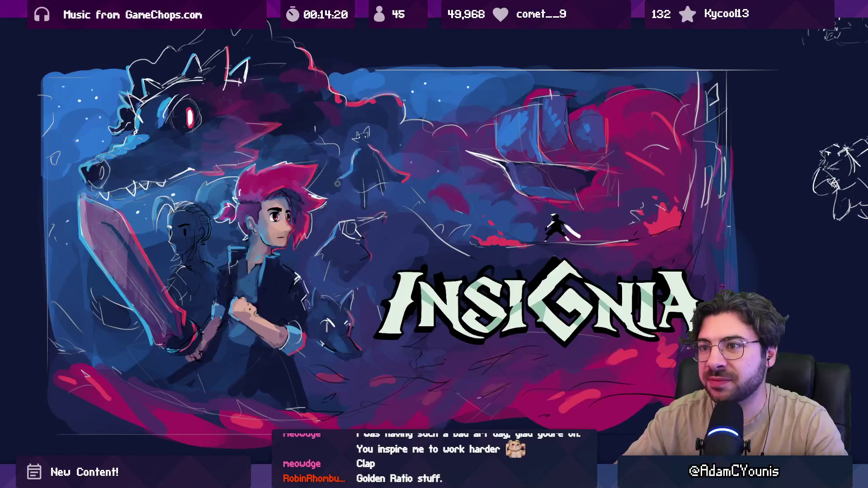
Loop the lower INSIGNIA logo area and the wolf's head, undoing each loop
drag(364, 229, 363, 230)
mouse_move(567, 319)
mouse_down()
mouse_move(571, 335)
mouse_move(566, 319)
mouse_up()
key(ctrl+z)
scroll(566, 319, up, 3)
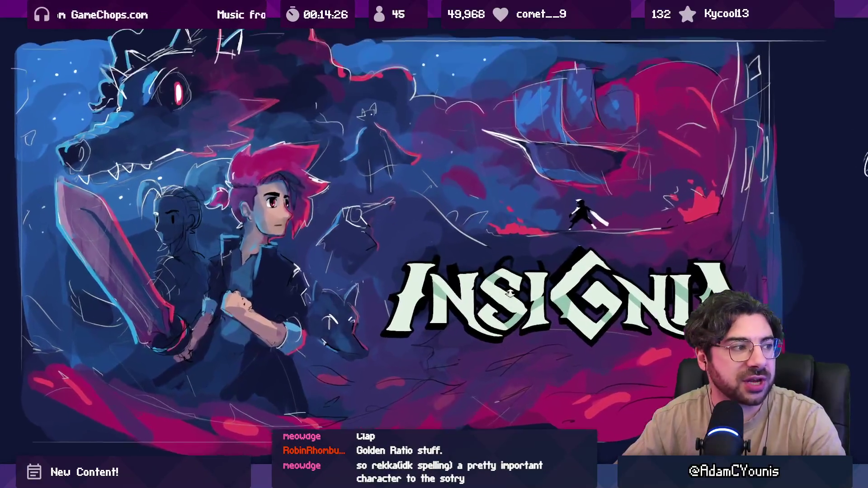
scroll(520, 288, down, 3)
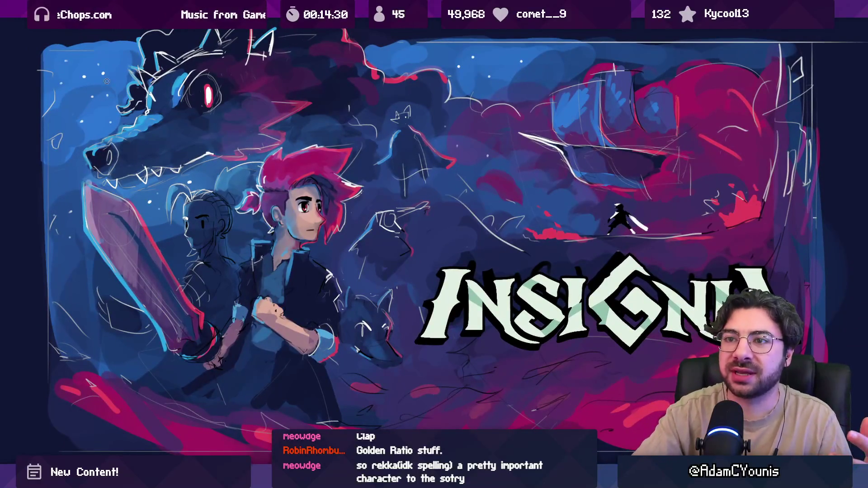
drag(109, 59, 97, 53)
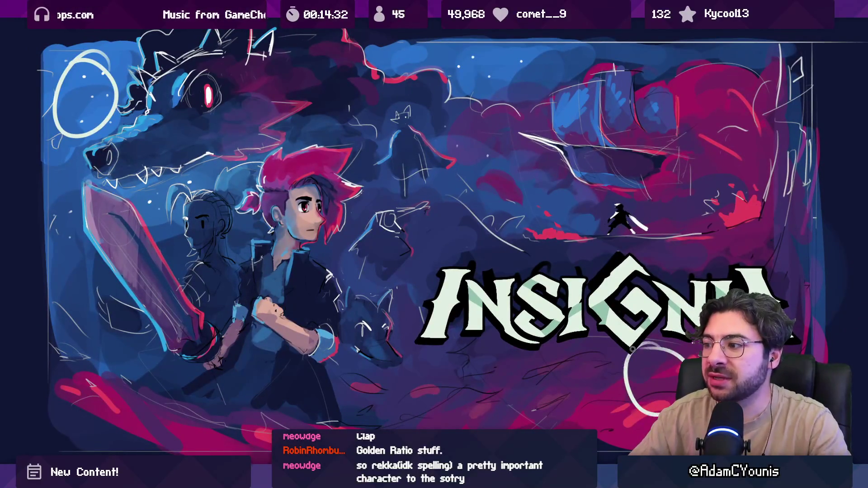
key(ctrl+z)
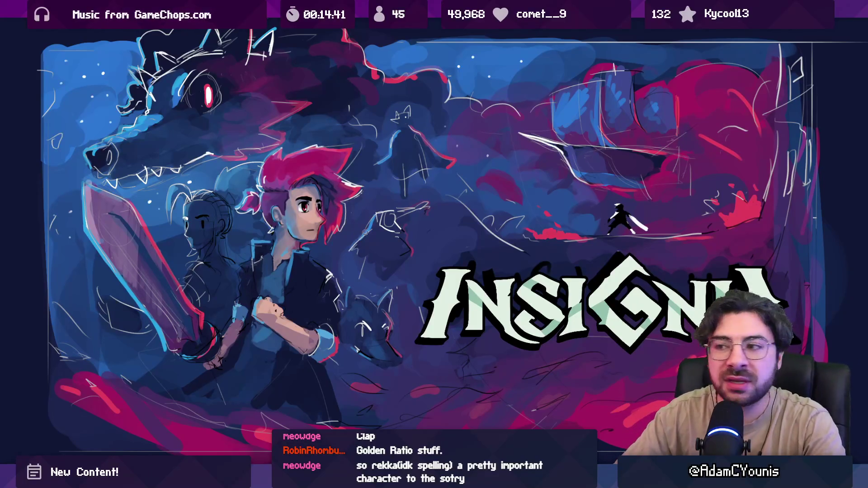
Circle the ship, add right-edge and bottom guide lines plus a left loop, then delete them
drag(392, 218, 395, 232)
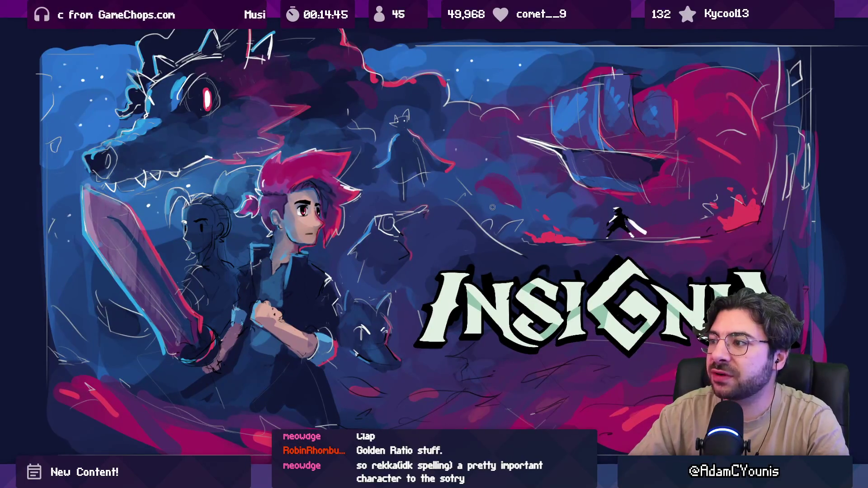
mouse_move(618, 147)
mouse_down()
mouse_move(550, 88)
mouse_move(601, 63)
mouse_up()
key(ctrl+z)
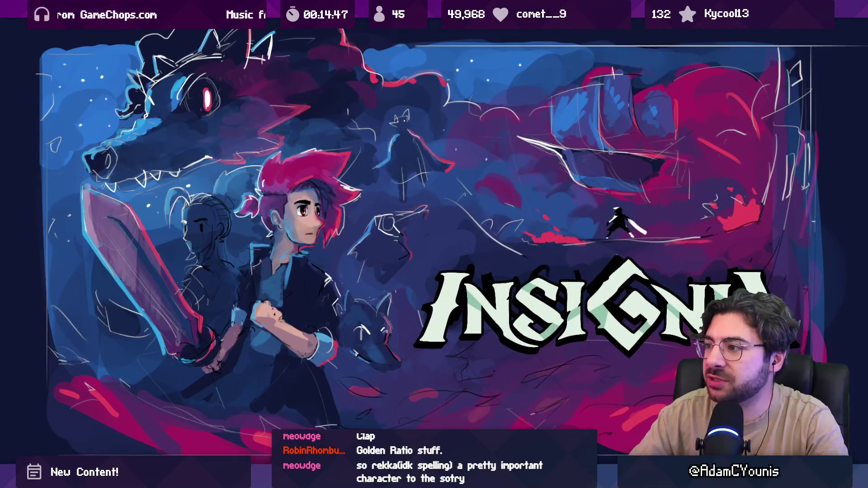
drag(431, 157, 427, 430)
drag(259, 384, 280, 343)
drag(162, 371, 366, 371)
drag(324, 172, 333, 244)
mouse_move(136, 77)
mouse_down()
mouse_move(138, 446)
mouse_move(325, 80)
mouse_move(135, 76)
mouse_up()
key(Delete)
Circle the central hero and draw a wavy stroke under the logo, undoing both
drag(392, 237, 367, 204)
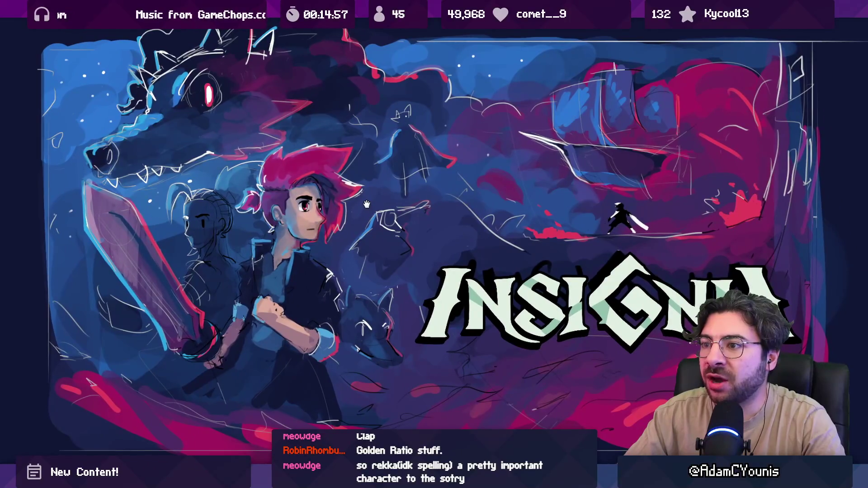
mouse_move(265, 161)
mouse_down()
mouse_move(372, 319)
mouse_move(270, 209)
mouse_up()
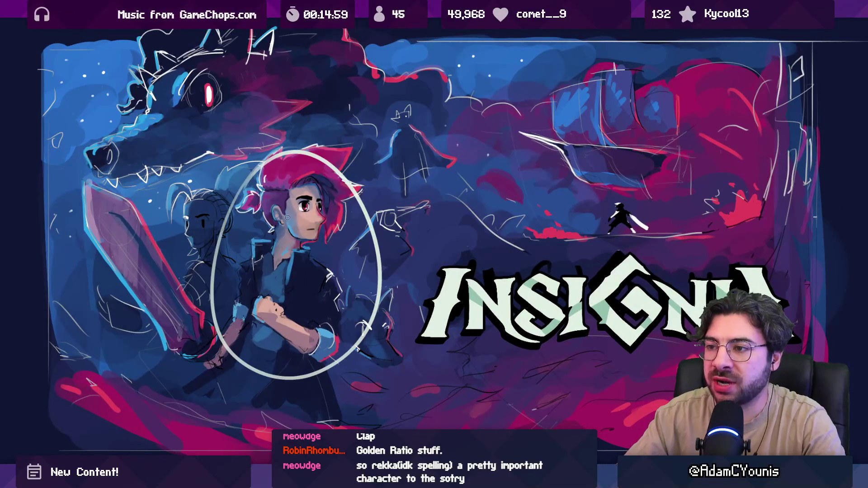
key(ctrl+z)
drag(306, 187, 388, 226)
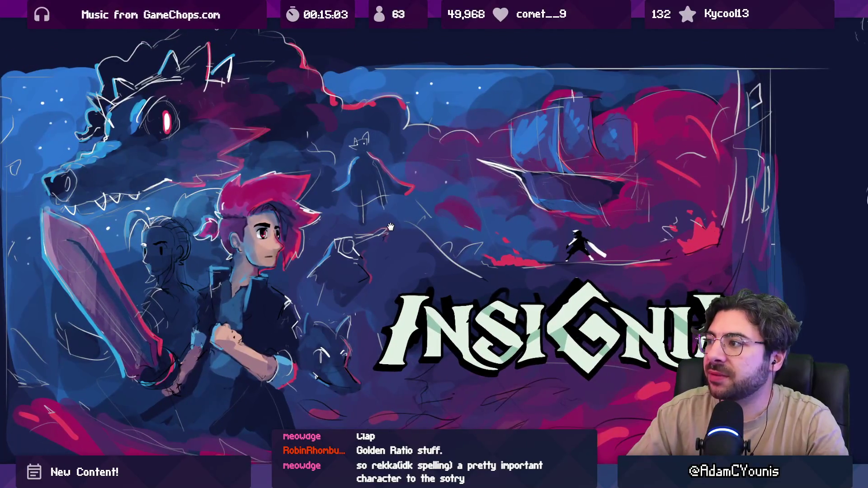
scroll(390, 226, down, 2)
scroll(388, 222, up, 1)
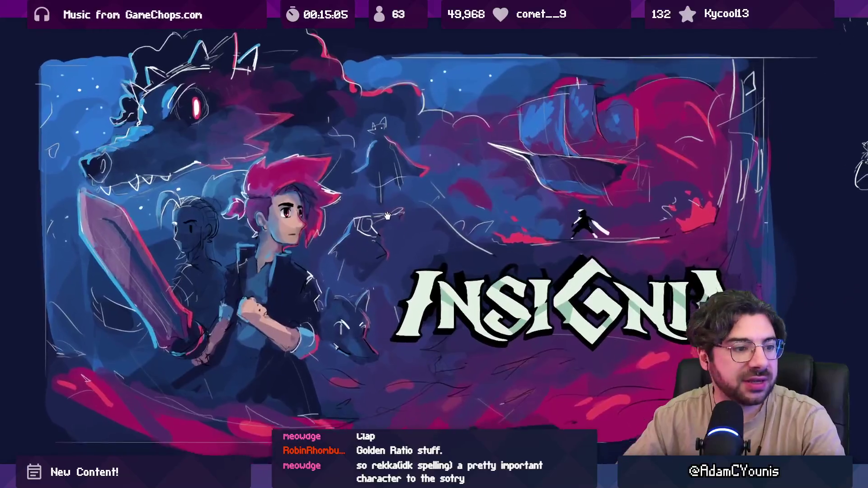
drag(387, 217, 377, 212)
mouse_move(385, 348)
mouse_down()
mouse_move(378, 318)
mouse_move(649, 316)
mouse_up()
key(ctrl+z)
drag(649, 176, 658, 200)
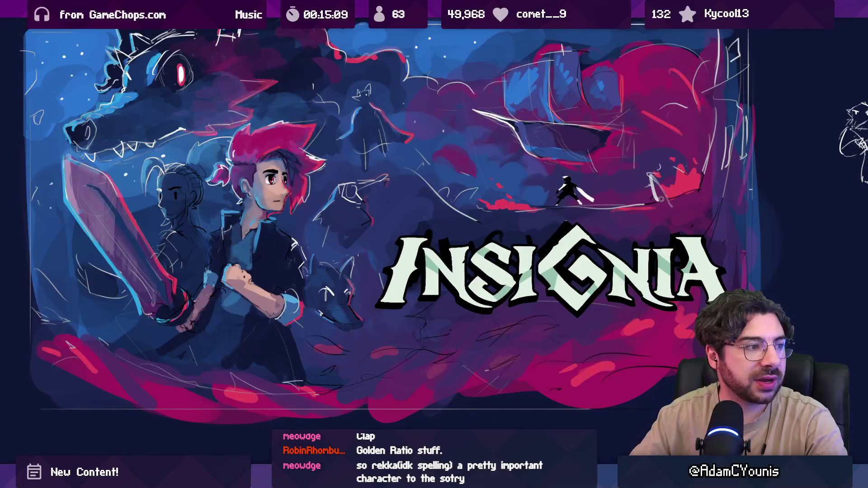
drag(302, 230, 310, 249)
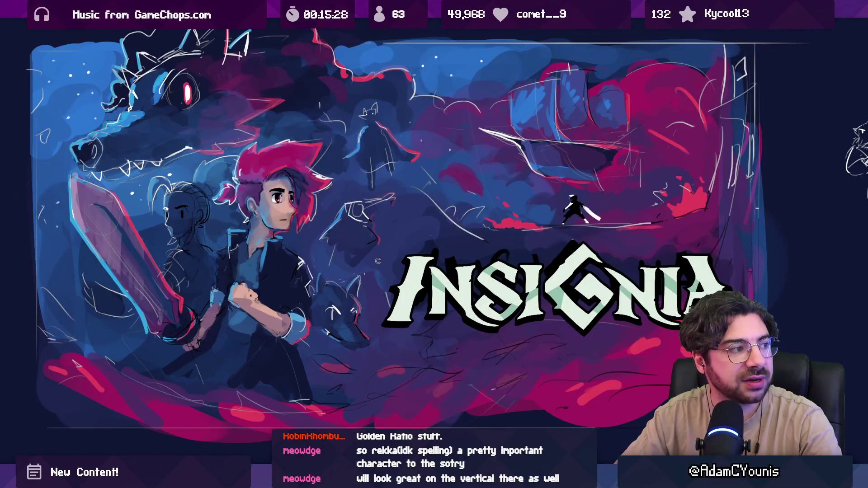
Zoom out and pan to show the banner and vertical cover art side by side
mouse_move(378, 265)
mouse_down()
mouse_move(378, 286)
mouse_move(386, 266)
mouse_up()
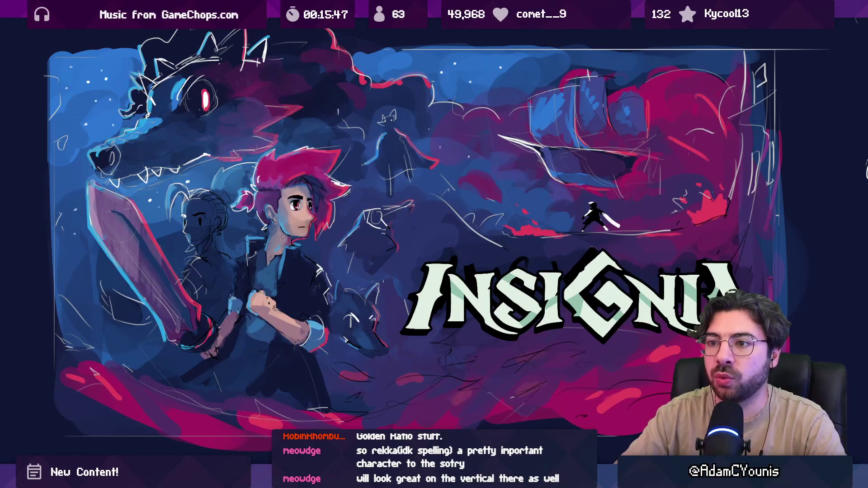
scroll(313, 256, down, 3)
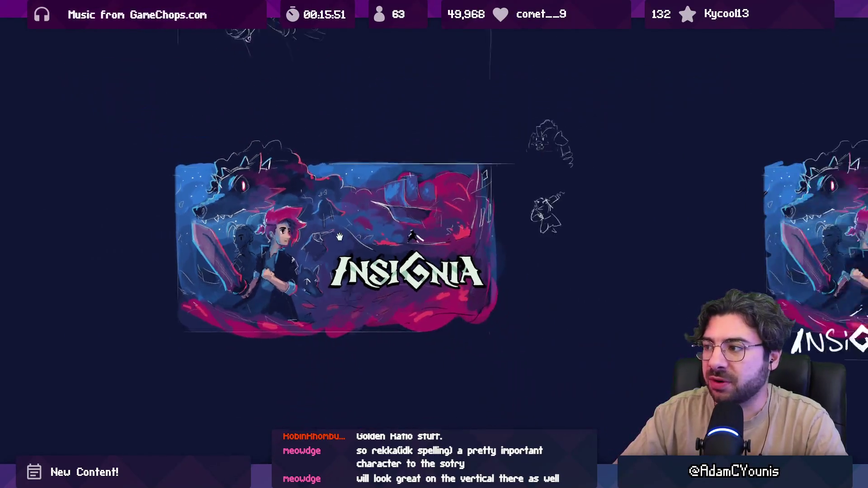
drag(339, 236, 46, 237)
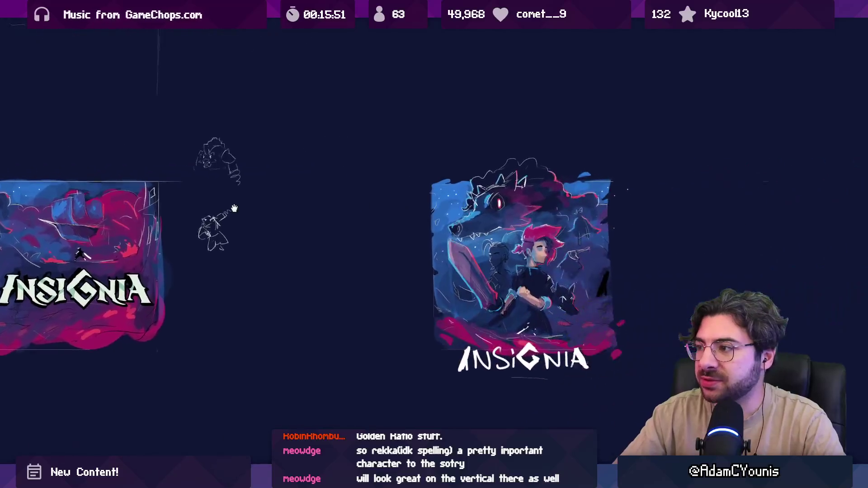
scroll(343, 203, up, 3)
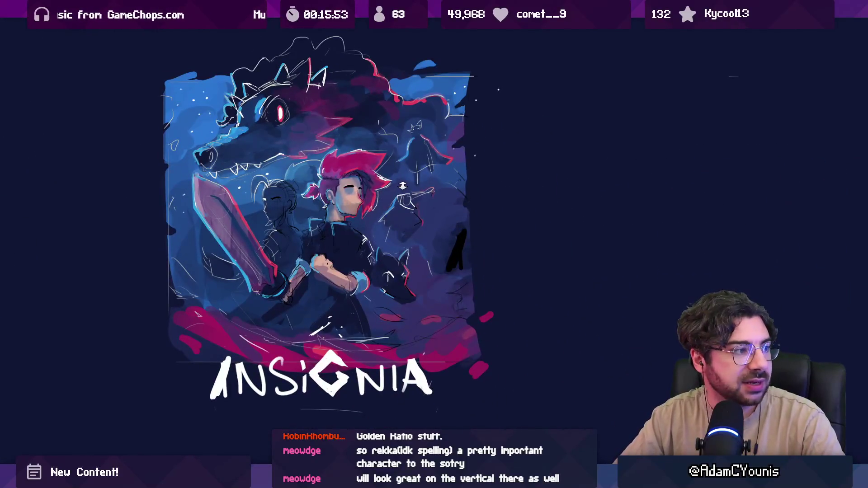
scroll(343, 203, down, 2)
mouse_move(260, 202)
mouse_down()
mouse_move(644, 202)
mouse_move(478, 212)
mouse_up()
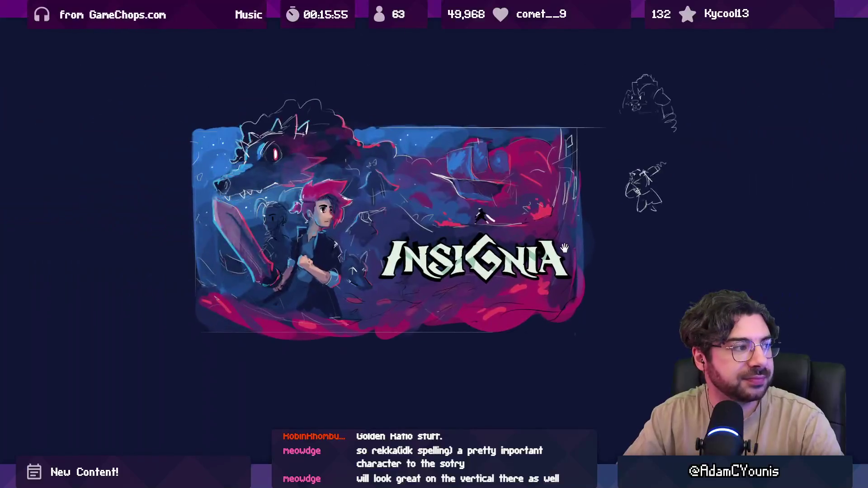
scroll(362, 200, up, 4)
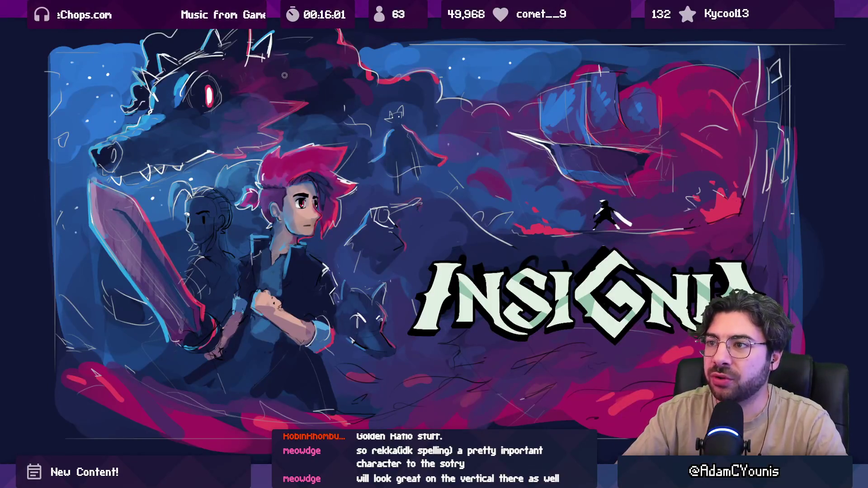
Draw and undo strokes across the top and upper-left, loops around the ship, and a wolf mark
mouse_move(360, 40)
mouse_down()
mouse_move(484, 120)
mouse_move(709, 92)
mouse_up()
key(ctrl+z)
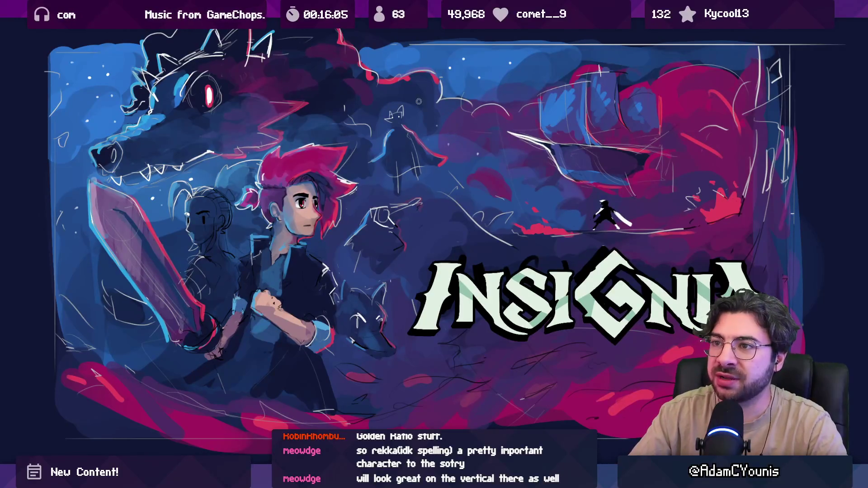
mouse_move(447, 108)
mouse_down()
mouse_move(705, 135)
mouse_move(592, 160)
mouse_move(583, 139)
mouse_move(447, 101)
mouse_up()
key(ctrl+z)
key(ctrl+z)
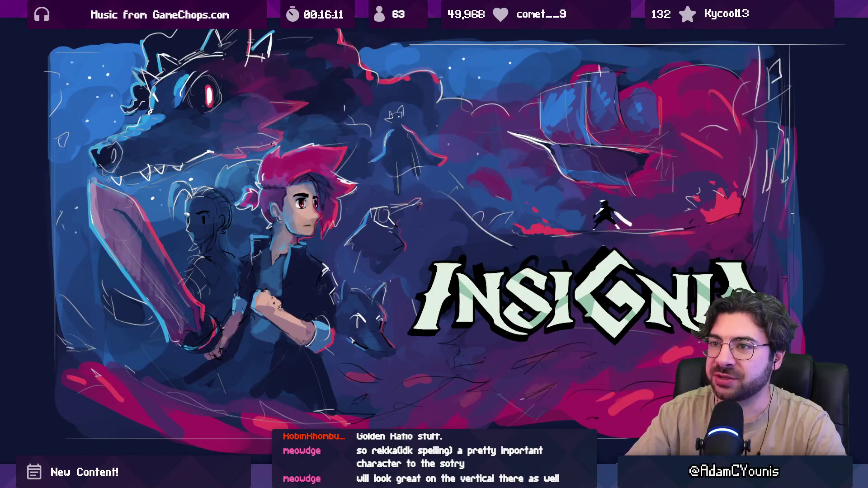
drag(316, 128, 102, 107)
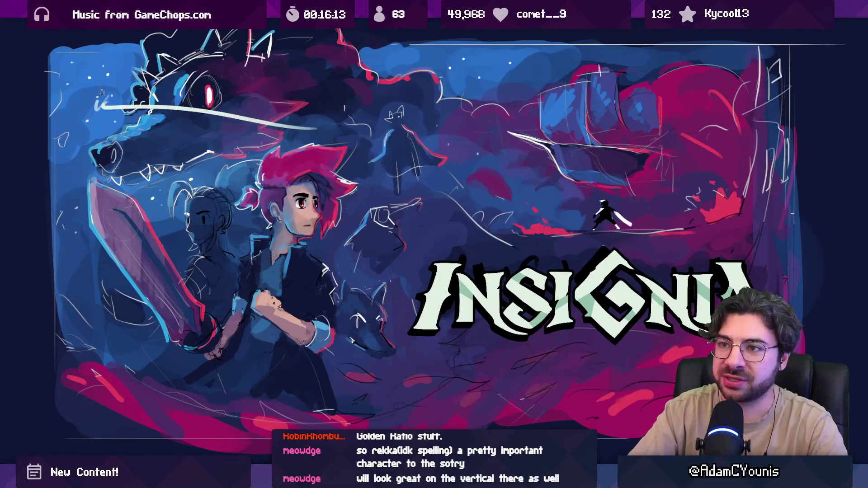
key(ctrl+z)
mouse_move(642, 47)
mouse_down()
mouse_move(605, 44)
mouse_move(560, 86)
mouse_up()
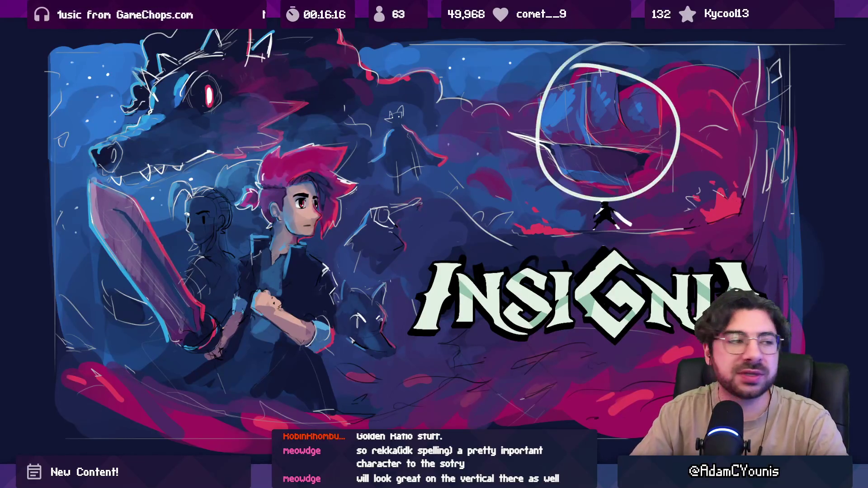
key(ctrl+z)
drag(266, 50, 181, 169)
key(ctrl+z)
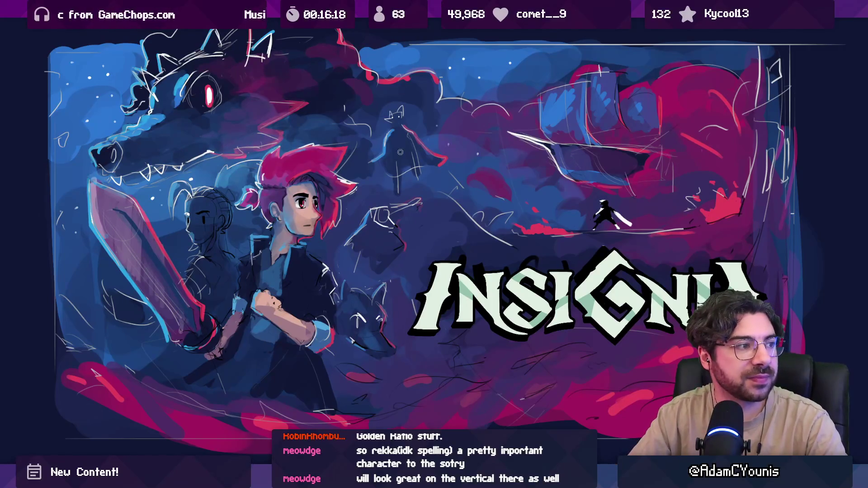
drag(588, 65, 566, 72)
key(ctrl+z)
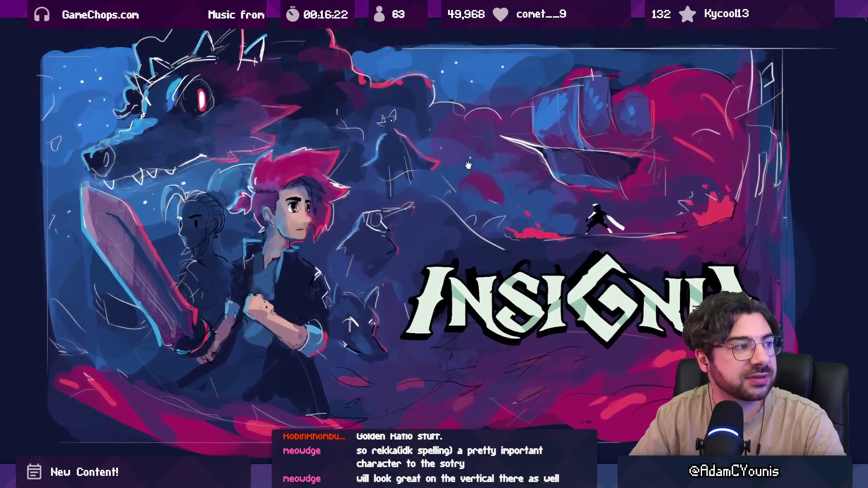
Pan to the sketches at right, circling the red-haired character and the small sword figure
mouse_move(492, 170)
mouse_down()
mouse_move(436, 137)
mouse_move(371, 137)
mouse_move(573, 136)
mouse_up()
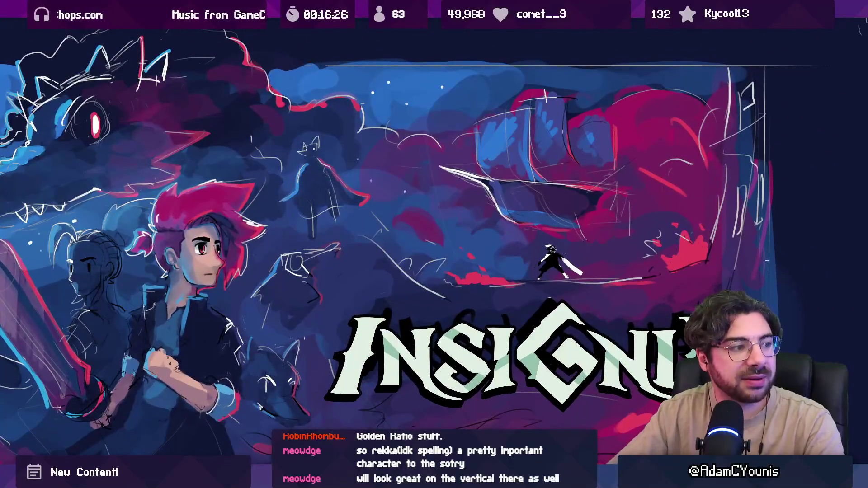
scroll(559, 238, up, 3)
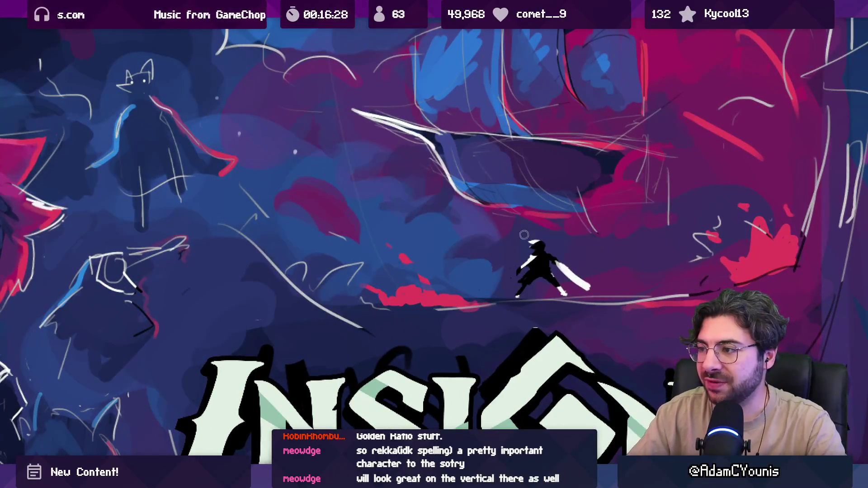
scroll(511, 255, down, 3)
drag(510, 256, 612, 267)
mouse_move(271, 172)
mouse_down()
mouse_move(409, 266)
mouse_move(290, 174)
mouse_up()
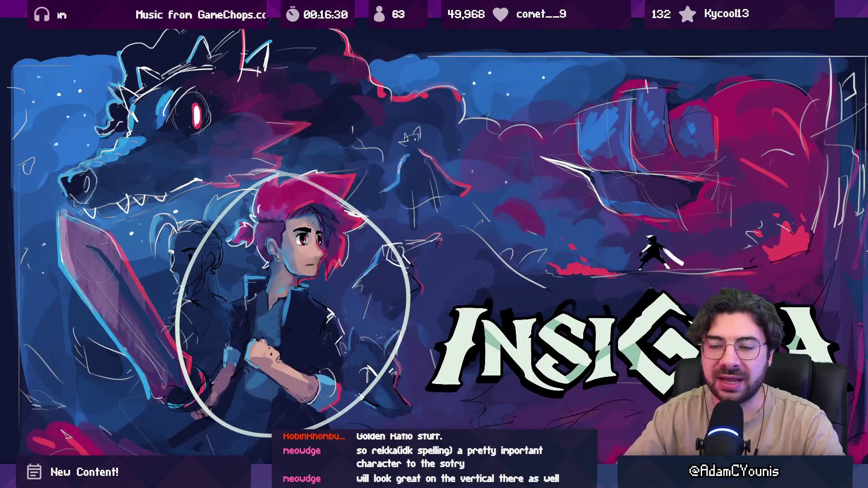
drag(320, 230, 128, 225)
scroll(398, 217, up, 5)
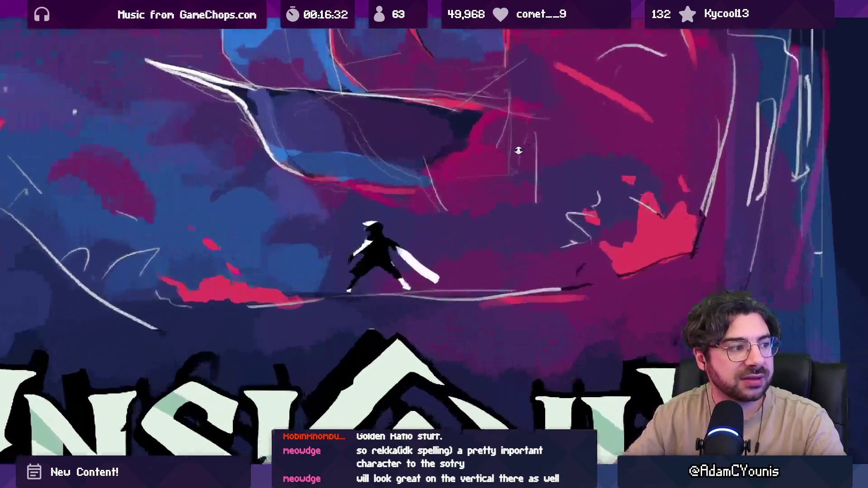
drag(398, 217, 393, 213)
key(ctrl+z)
Loop the small sword figure and the ship, undoing each loop
scroll(414, 201, down, 5)
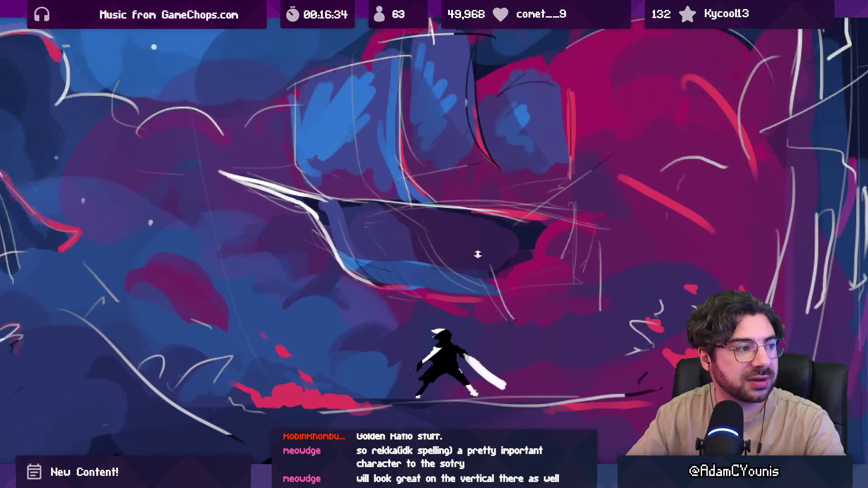
mouse_move(434, 365)
mouse_down()
mouse_move(483, 363)
mouse_move(411, 312)
mouse_move(418, 366)
mouse_up()
key(ctrl+z)
mouse_move(310, 138)
mouse_down()
mouse_move(358, 278)
mouse_move(325, 107)
mouse_up()
key(ctrl+z)
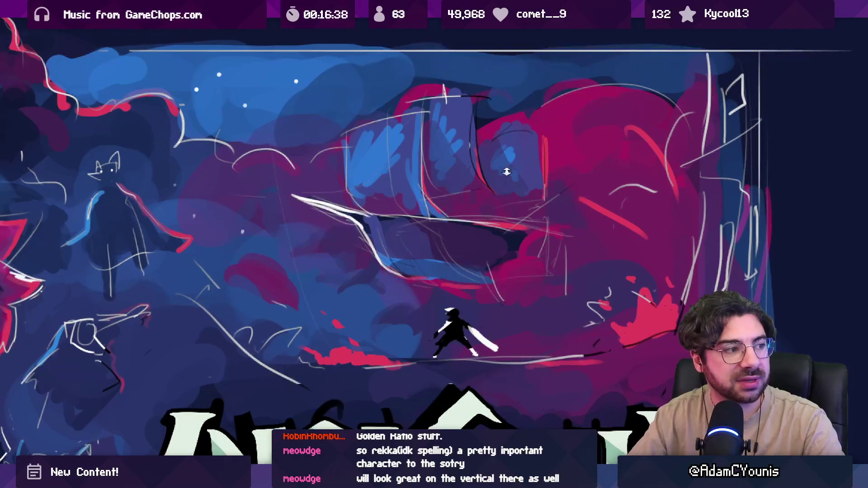
scroll(492, 203, down, 3)
scroll(492, 203, down, 2)
scroll(486, 202, up, 1)
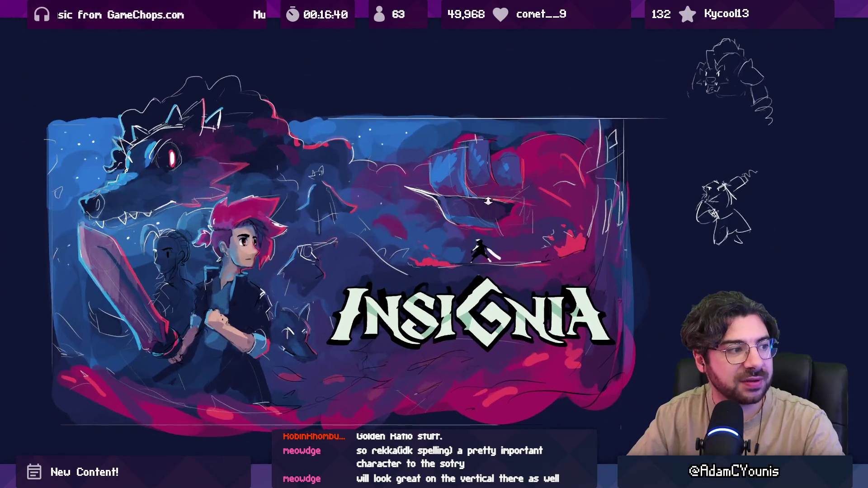
Paint a large curving guide loop across the art, redraw it lower, then remove both curves
mouse_move(463, 209)
mouse_down()
mouse_move(565, 169)
mouse_move(553, 154)
mouse_up()
mouse_move(153, 302)
mouse_down()
mouse_move(651, 317)
mouse_move(597, 147)
mouse_up()
mouse_move(246, 84)
mouse_down()
mouse_move(557, 203)
mouse_move(668, 141)
mouse_up()
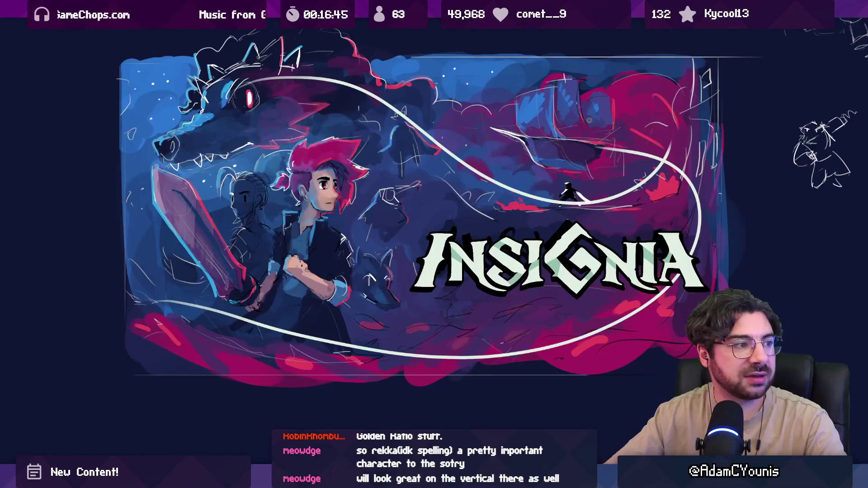
key(ctrl+z)
mouse_move(226, 90)
mouse_down()
mouse_move(459, 181)
mouse_move(583, 129)
mouse_up()
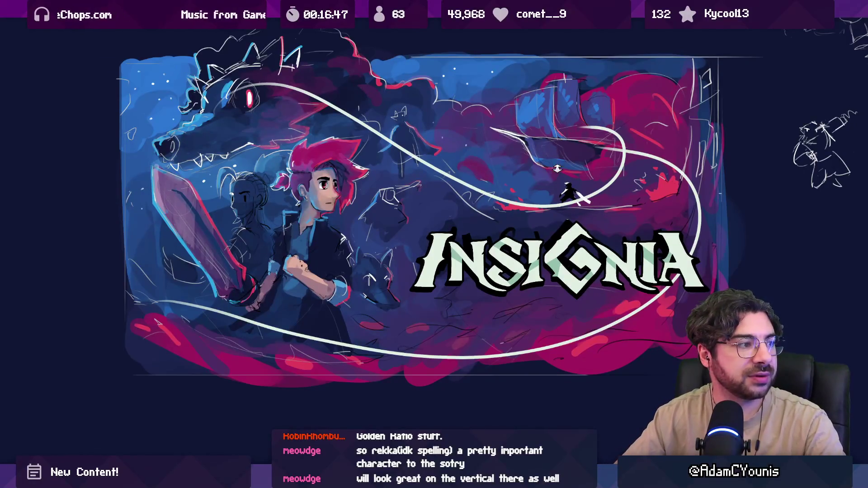
scroll(541, 226, down, 3)
scroll(543, 228, up, 2)
scroll(530, 225, down, 1)
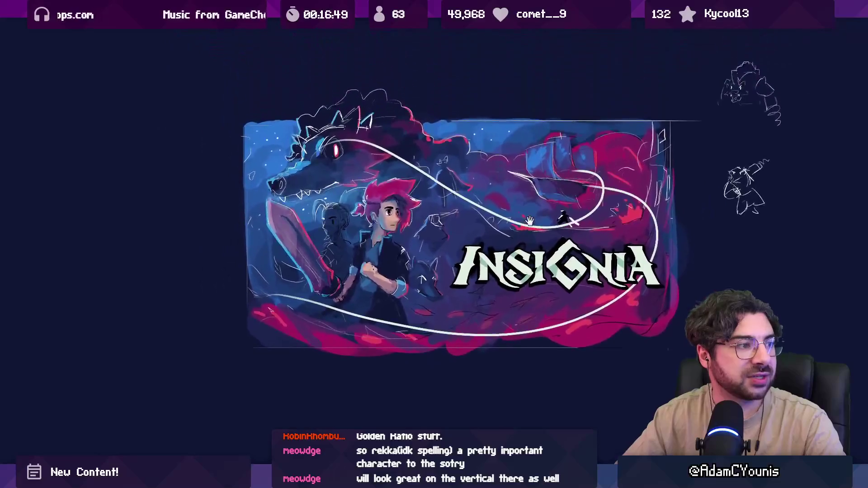
scroll(529, 225, down, 1)
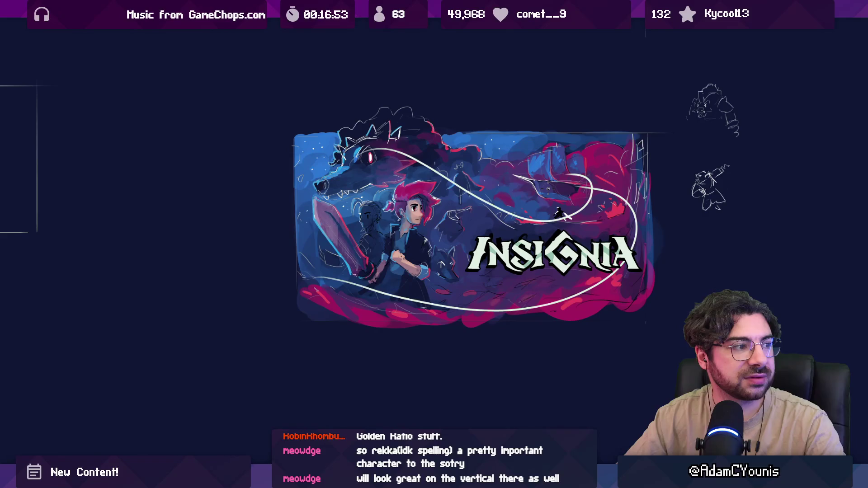
key(ctrl+z)
key(ctrl+z)
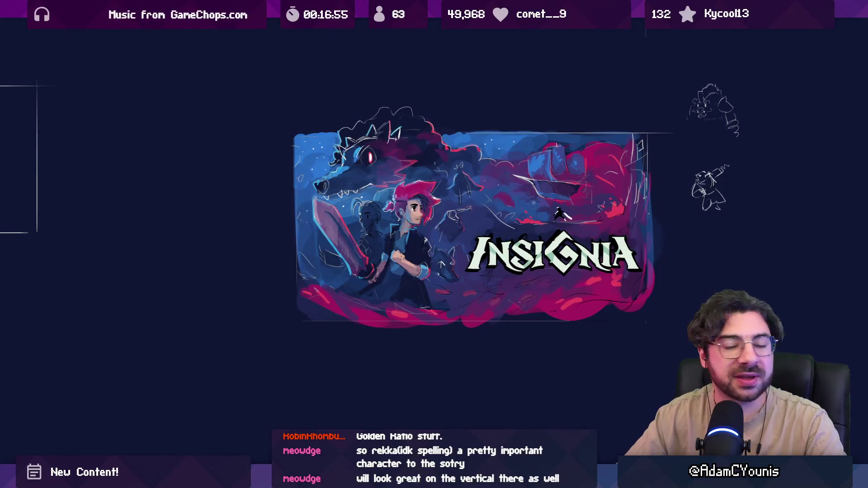
scroll(457, 165, up, 3)
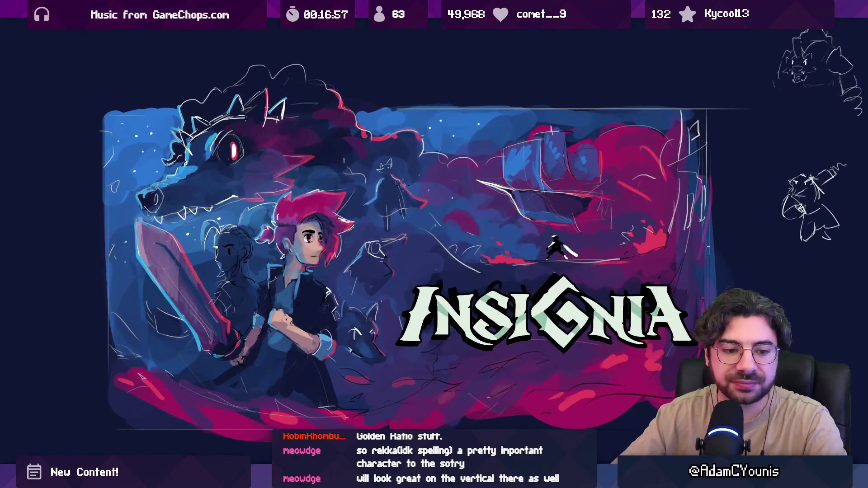
Draw and undo a left vertical line, outlines and frames around the swordsman, and a zigzag
mouse_move(133, 92)
mouse_down()
mouse_move(133, 455)
mouse_move(132, 197)
mouse_move(133, 414)
mouse_up()
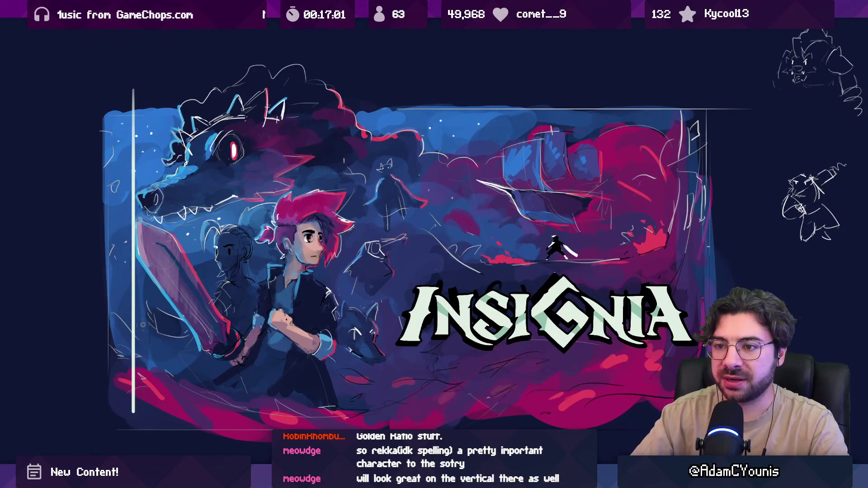
key(ctrl+z)
mouse_move(319, 198)
mouse_down()
mouse_move(169, 203)
mouse_move(231, 414)
mouse_move(348, 190)
mouse_move(323, 197)
mouse_up()
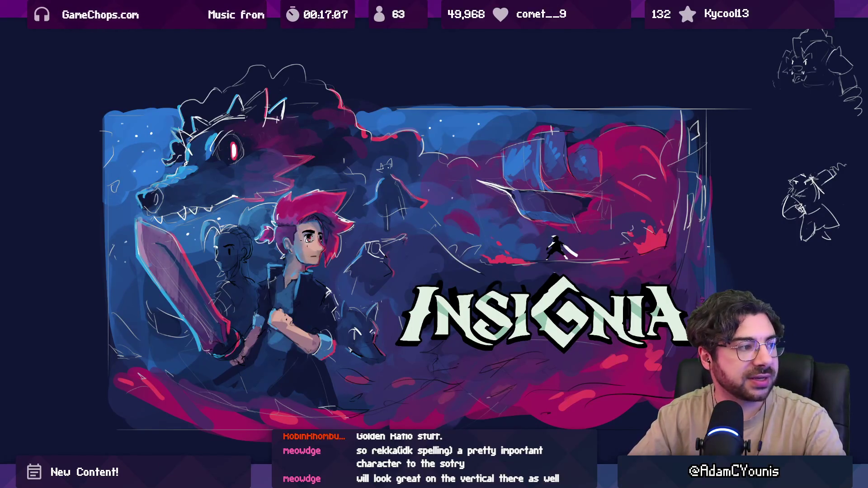
mouse_move(158, 205)
mouse_down()
mouse_move(379, 382)
mouse_move(194, 267)
mouse_move(192, 382)
mouse_up()
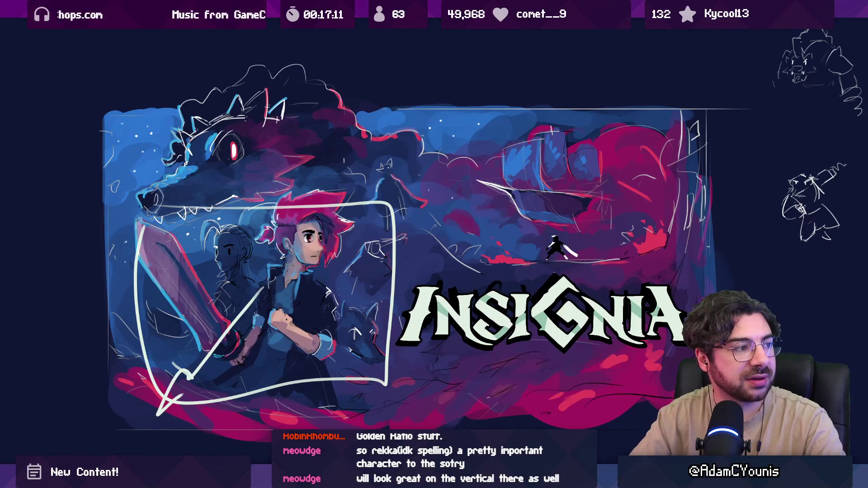
key(ctrl+z)
key(ctrl+z)
mouse_move(129, 284)
mouse_down()
mouse_move(195, 347)
mouse_move(303, 408)
mouse_move(400, 379)
mouse_up()
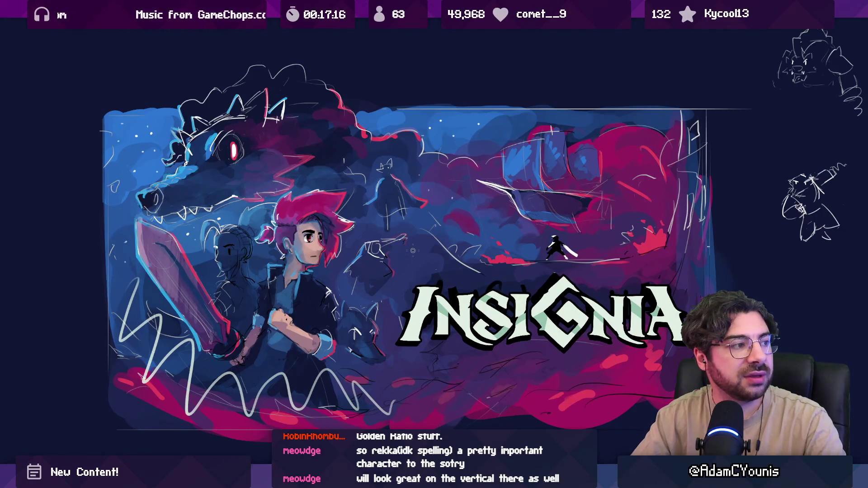
key(ctrl+z)
mouse_move(163, 119)
mouse_down()
mouse_move(406, 367)
mouse_move(325, 121)
mouse_up()
drag(246, 340, 192, 395)
key(ctrl+z)
key(ctrl+z)
Draw and undo a wavy line and a shorter stroke across the lower art
drag(190, 173, 174, 146)
mouse_move(429, 220)
mouse_down()
mouse_move(286, 222)
mouse_move(379, 224)
mouse_up()
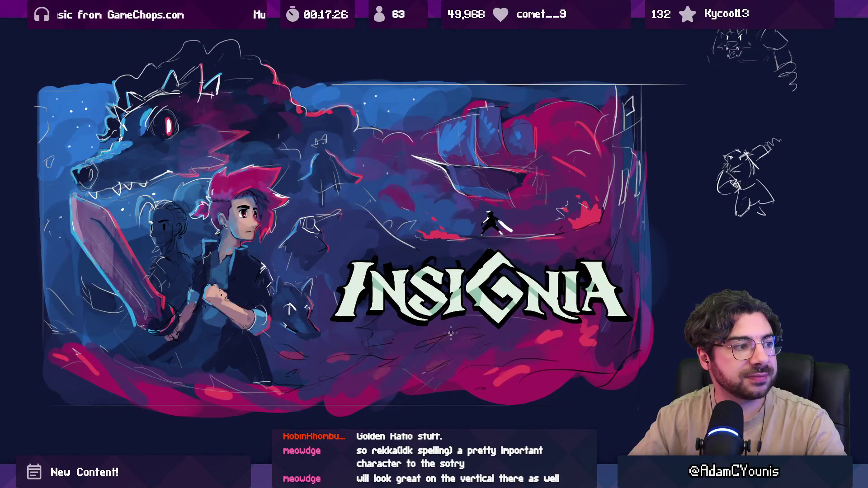
drag(350, 384, 582, 368)
key(ctrl+z)
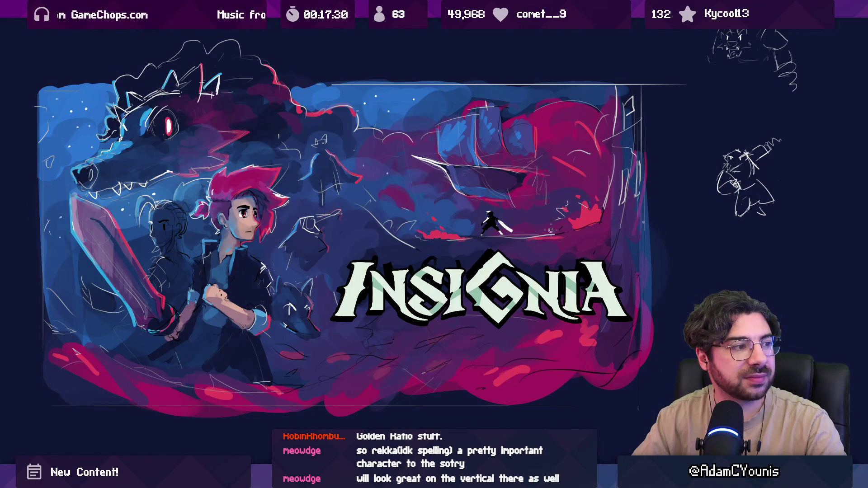
mouse_move(348, 371)
mouse_down()
mouse_move(418, 343)
mouse_move(529, 382)
mouse_up()
key(ctrl+z)
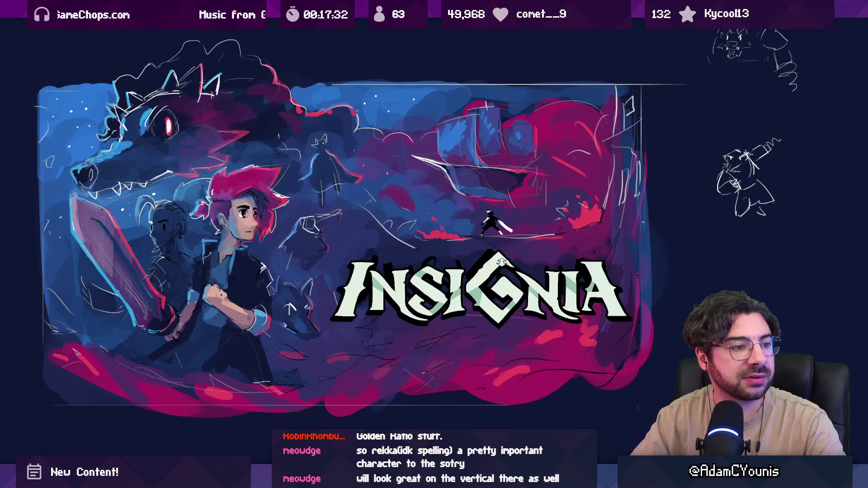
scroll(499, 265, down, 3)
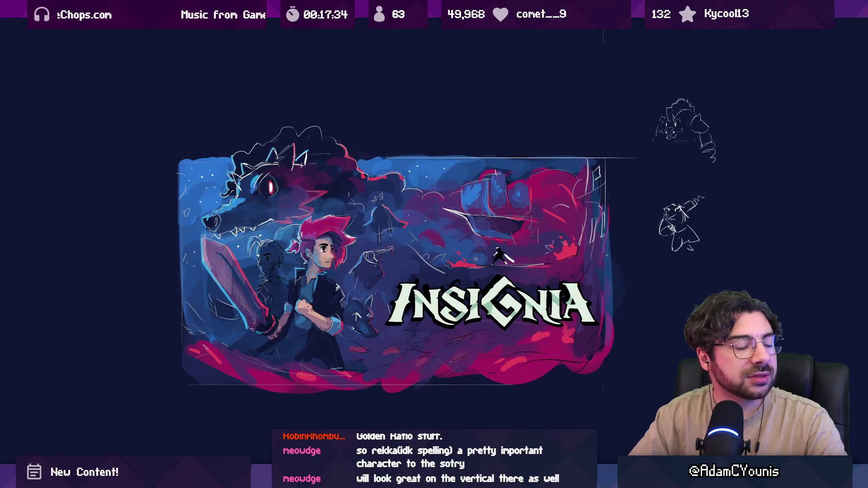
scroll(475, 259, up, 3)
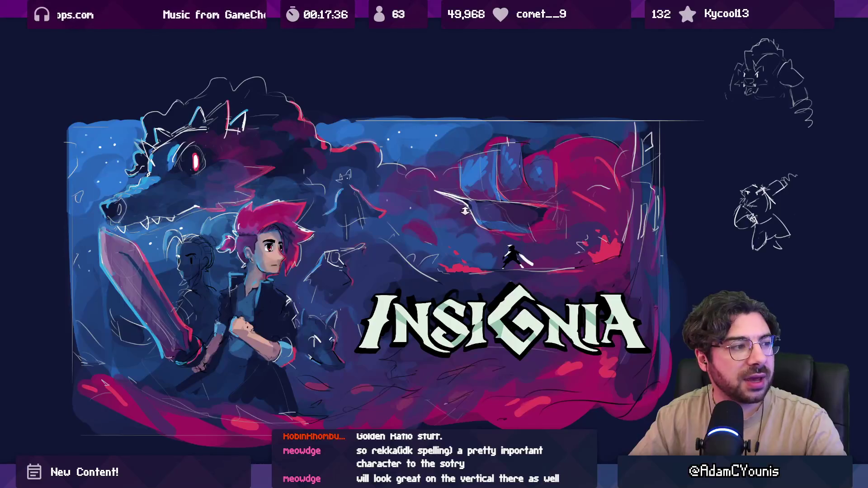
scroll(465, 231, up, 2)
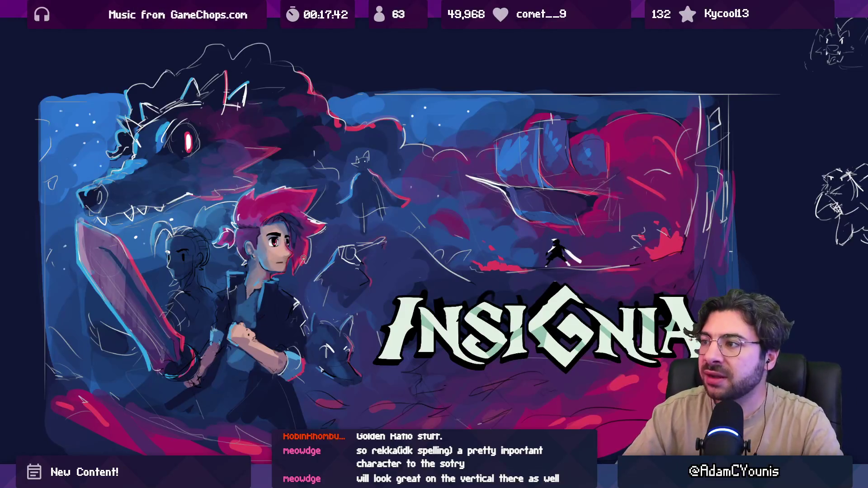
Zoom out to the whole unmarked key art and restore the toolbars and tool sidebar
mouse_move(316, 263)
mouse_down()
mouse_move(339, 288)
mouse_move(329, 251)
mouse_up()
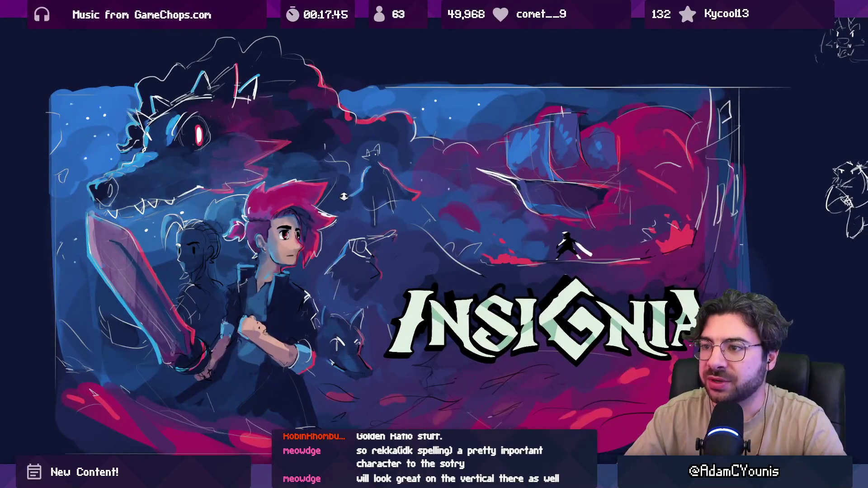
scroll(357, 185, down, 2)
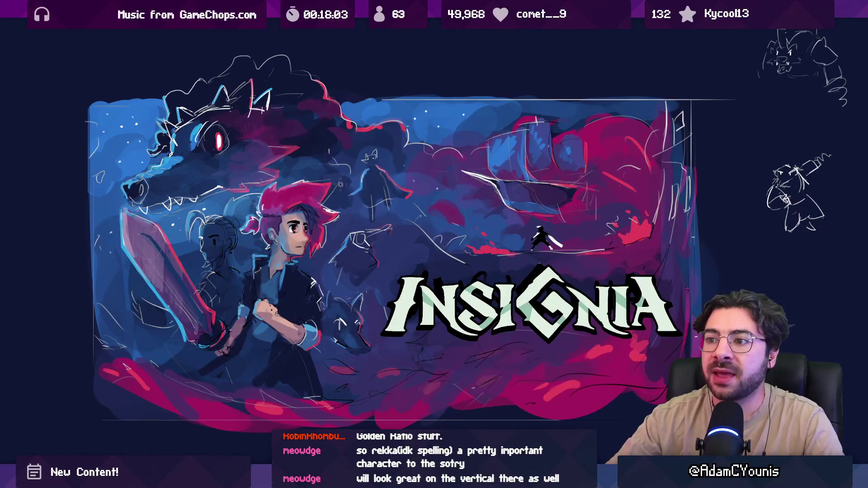
key(ctrl+minus)
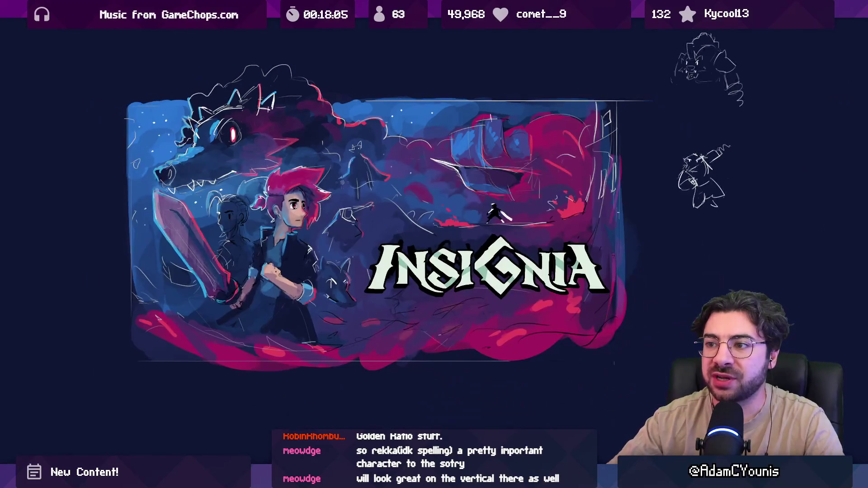
scroll(409, 233, up, 3)
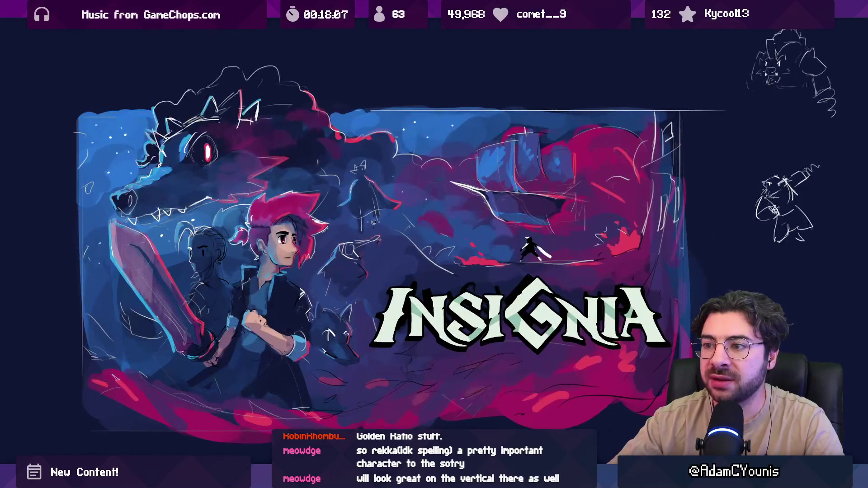
scroll(405, 232, down, 1)
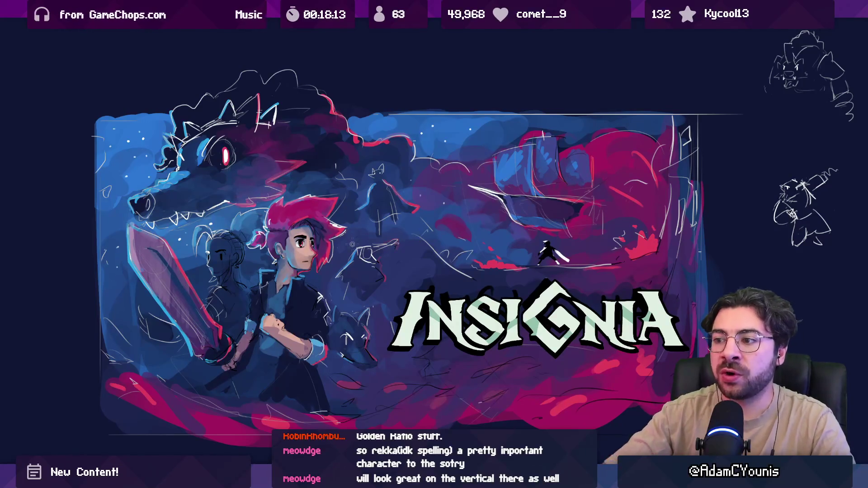
drag(364, 274, 353, 279)
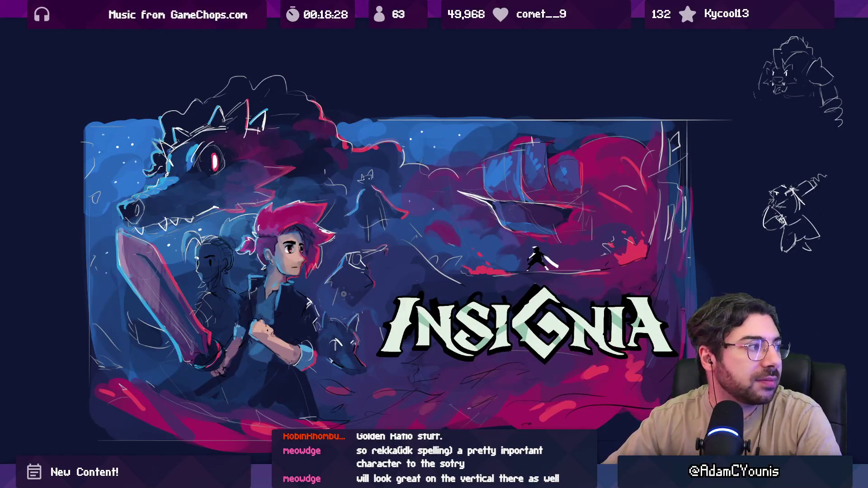
scroll(403, 275, down, 5)
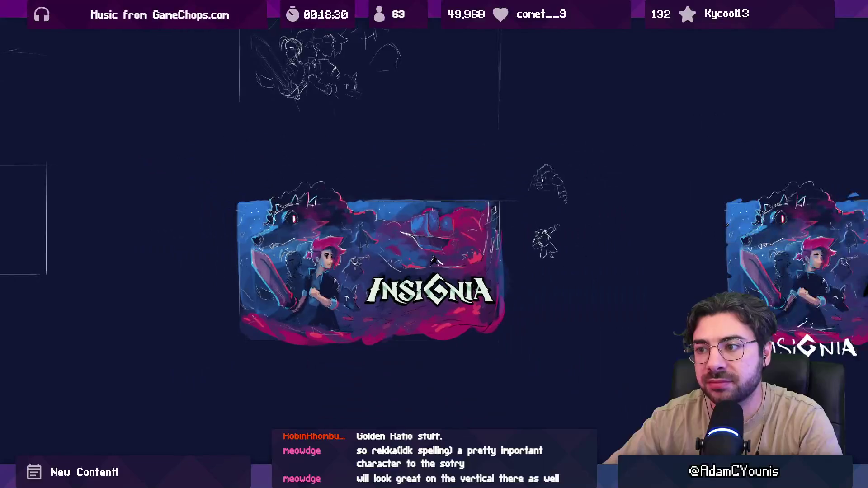
scroll(356, 262, up, 5)
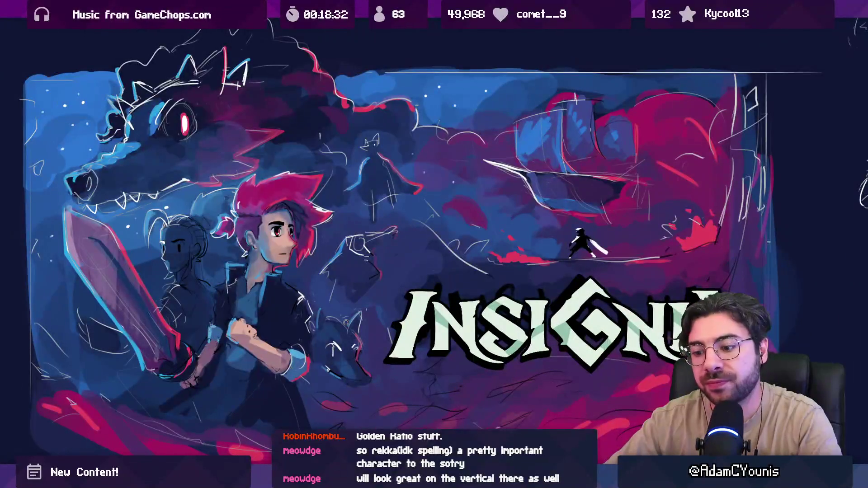
key(Tab)
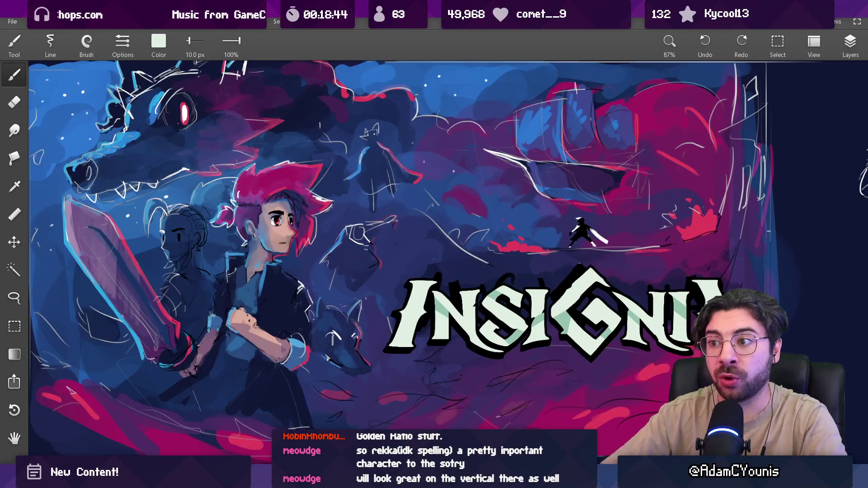
scroll(406, 212, down, 5)
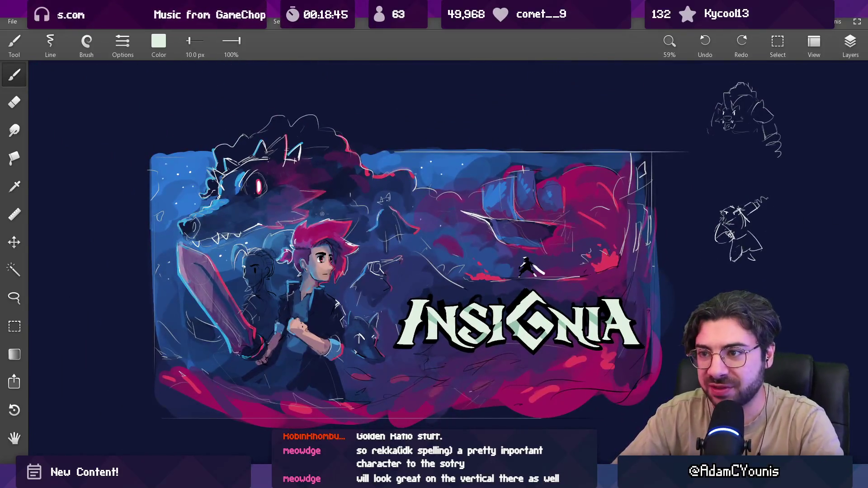
mouse_move(351, 257)
mouse_down()
mouse_move(353, 275)
mouse_move(361, 270)
mouse_up()
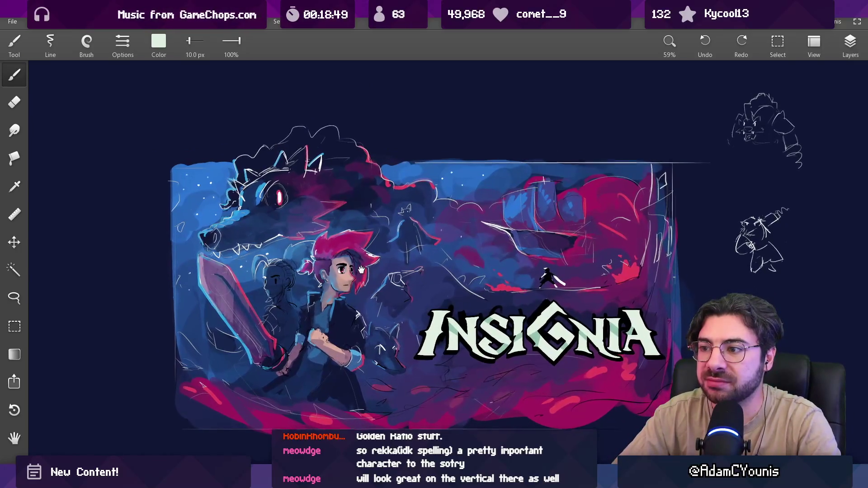
scroll(361, 270, up, 2)
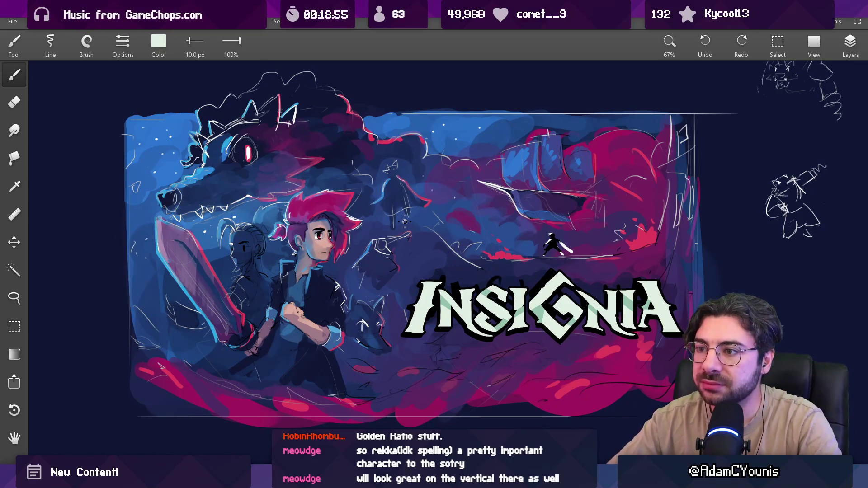
scroll(503, 206, right, 2)
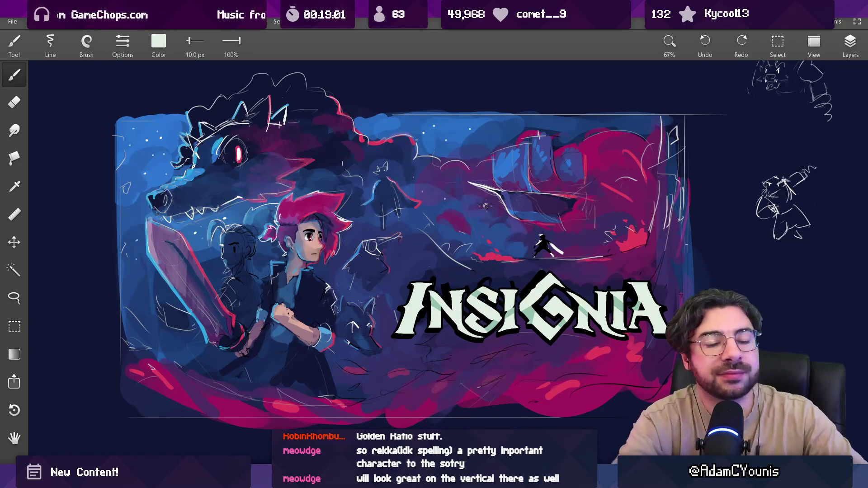
scroll(651, 234, down, 5)
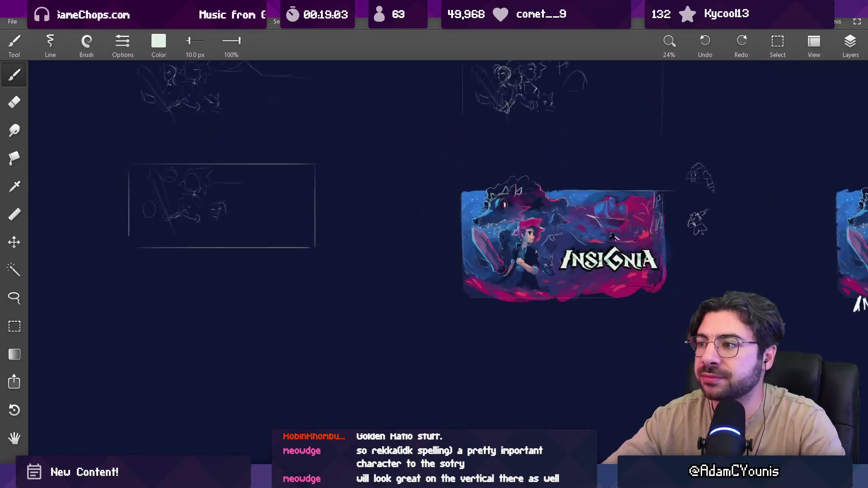
scroll(485, 214, right, 4)
scroll(376, 277, up, 1)
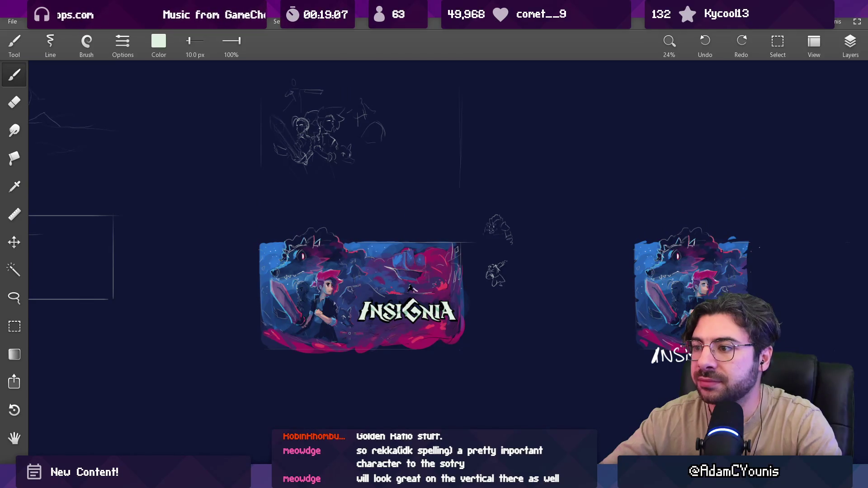
scroll(349, 334, up, 3)
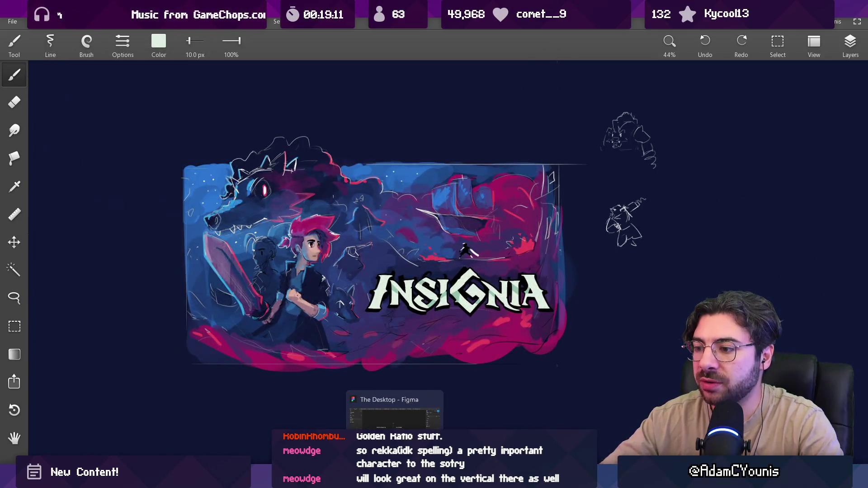
Move the Friday, Saturday and Sunday column frames left so the week starts on Sunday
click(394, 418)
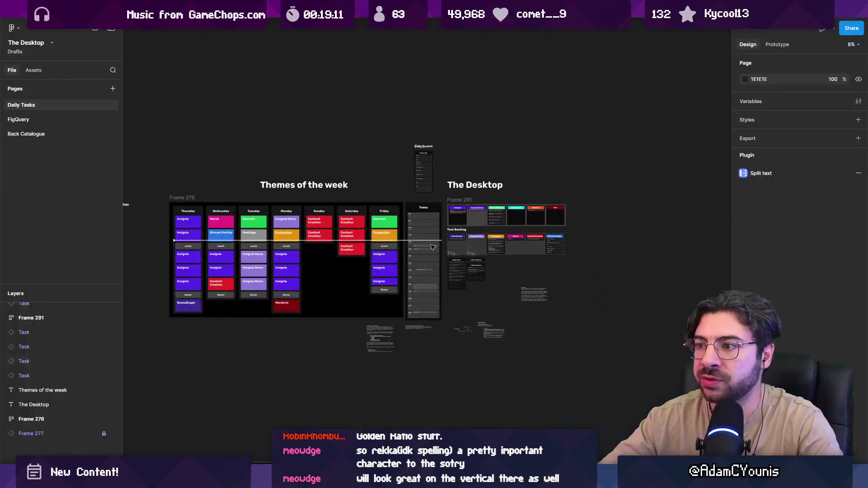
scroll(539, 220, up, 5)
click(538, 220)
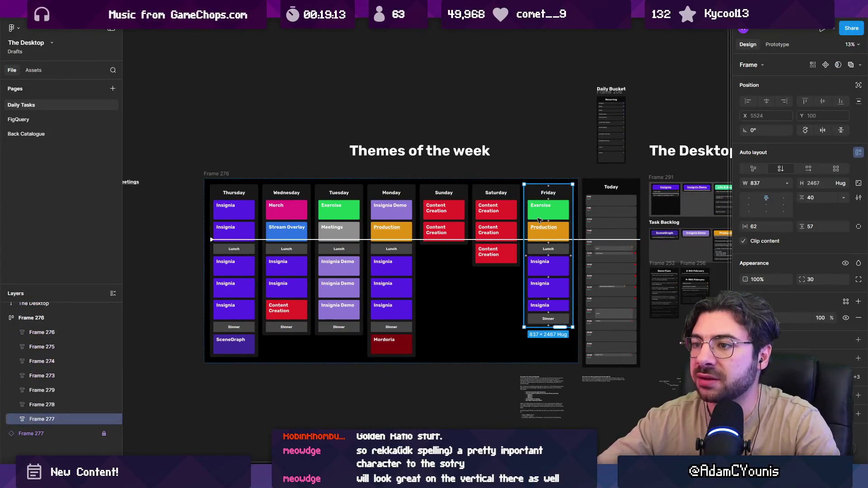
key(Left)
key(Left)
key(Left)
click(552, 209)
key(Left)
key(Left)
key(Left)
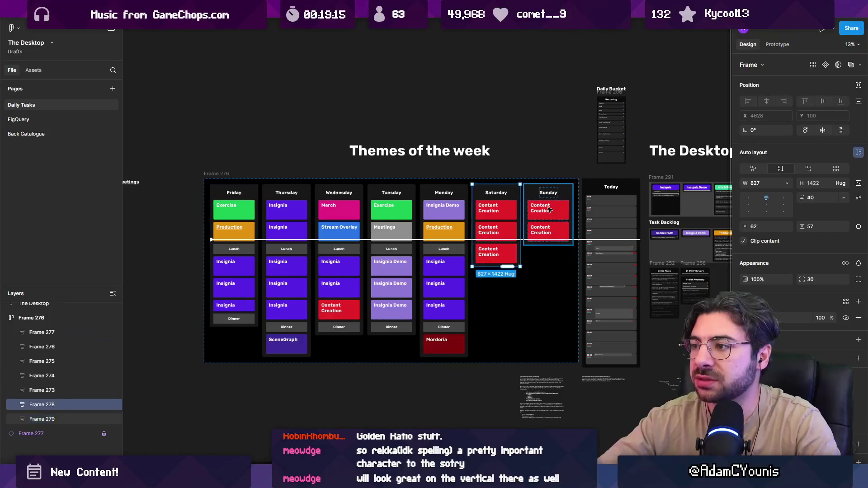
click(549, 209)
key(Left)
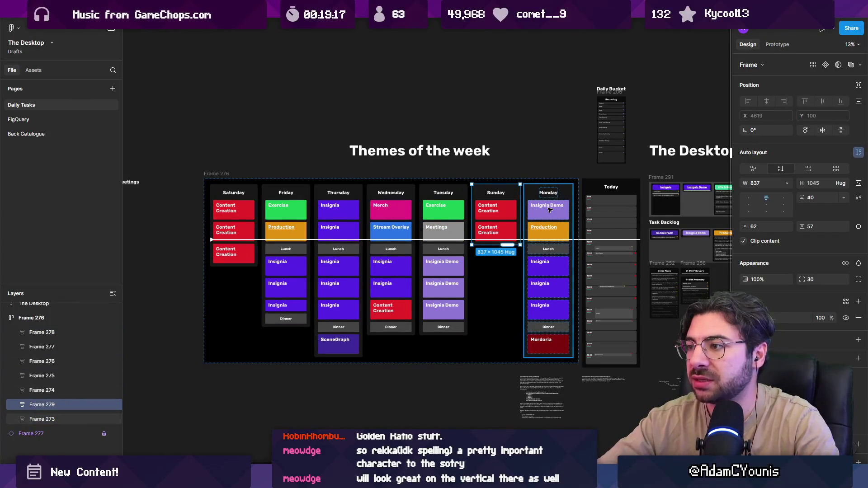
key(Left)
key(Left)
key(Left)
Drag the white line down so it sits just below Lunch
scroll(546, 226, up, 5)
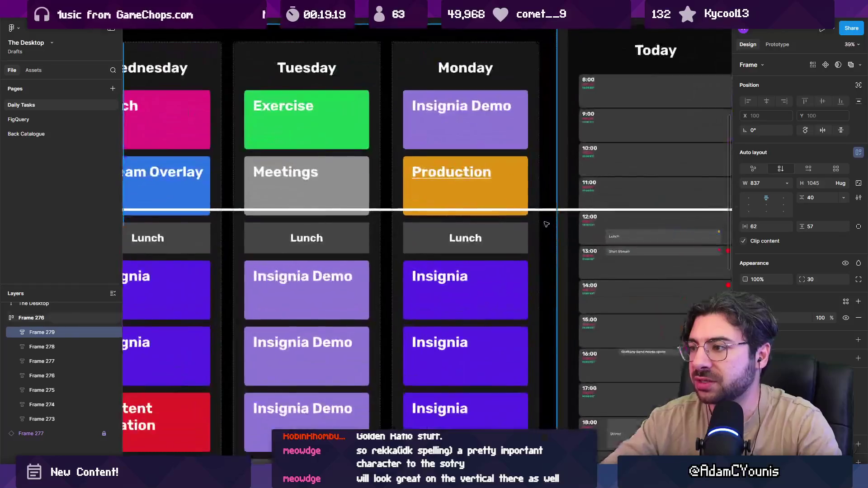
scroll(547, 226, right, 3)
mouse_move(443, 195)
mouse_down()
mouse_move(442, 289)
mouse_move(428, 289)
mouse_move(425, 259)
mouse_up()
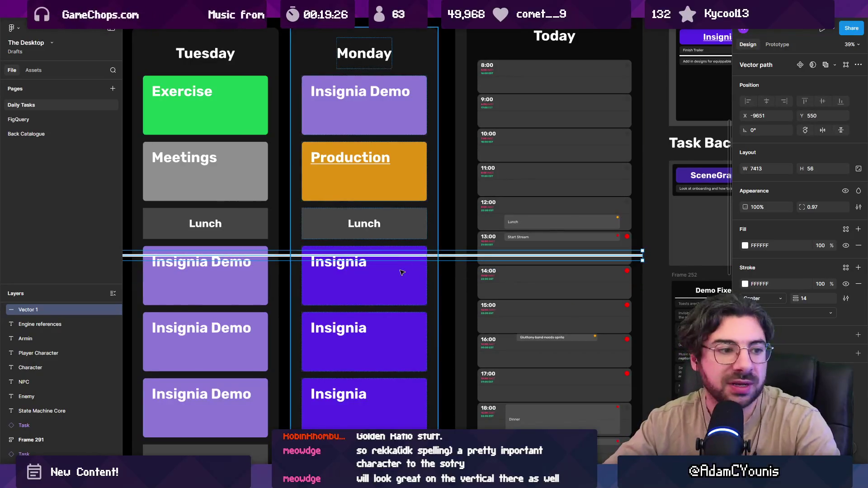
key(Escape)
Close the file to return to Figma's home screen and focus the file search
scroll(434, 284, down, 5)
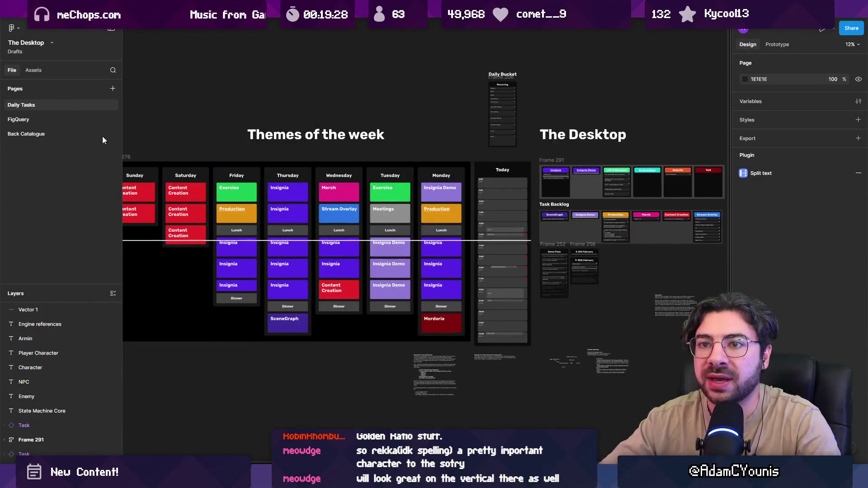
mouse_move(156, 9)
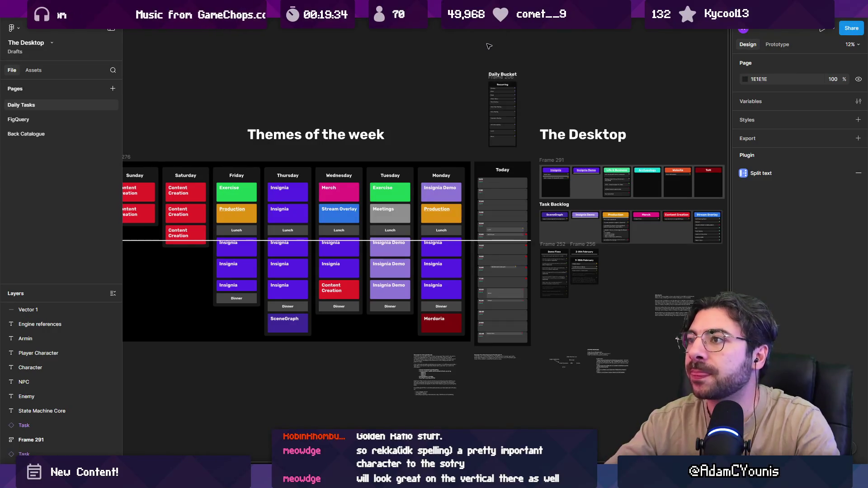
key(ctrl+w)
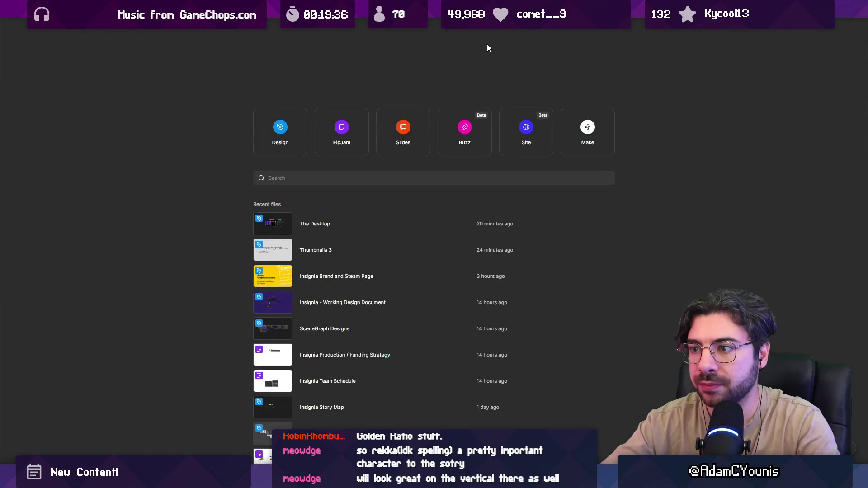
click(387, 176)
Search 'production', open the Insignia Production file and go to its Team Schedule page
text(prod)
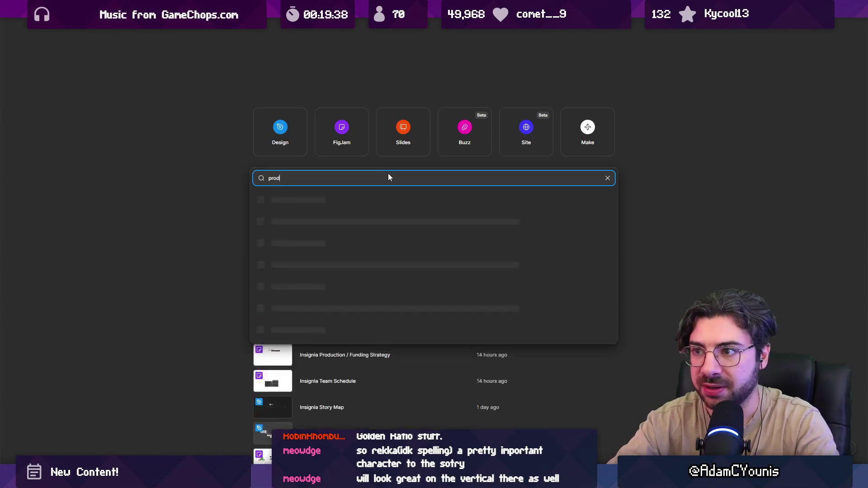
text(uction)
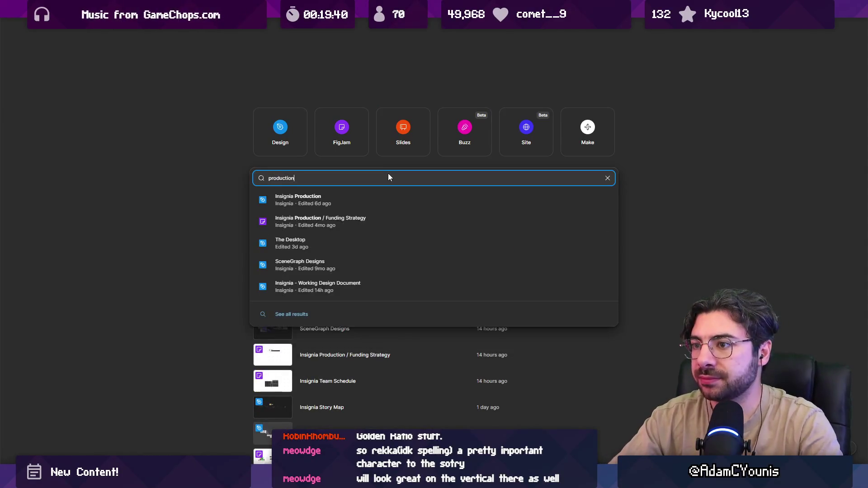
key(Return)
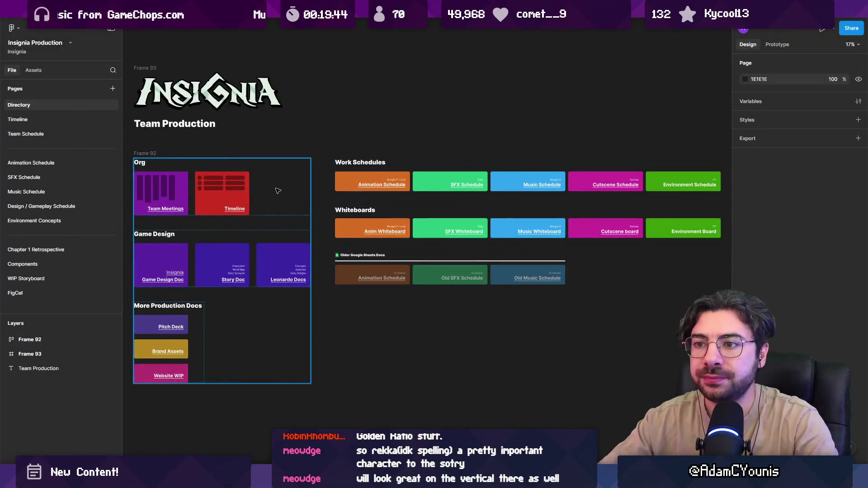
scroll(280, 189, left, 3)
scroll(281, 189, down, 1)
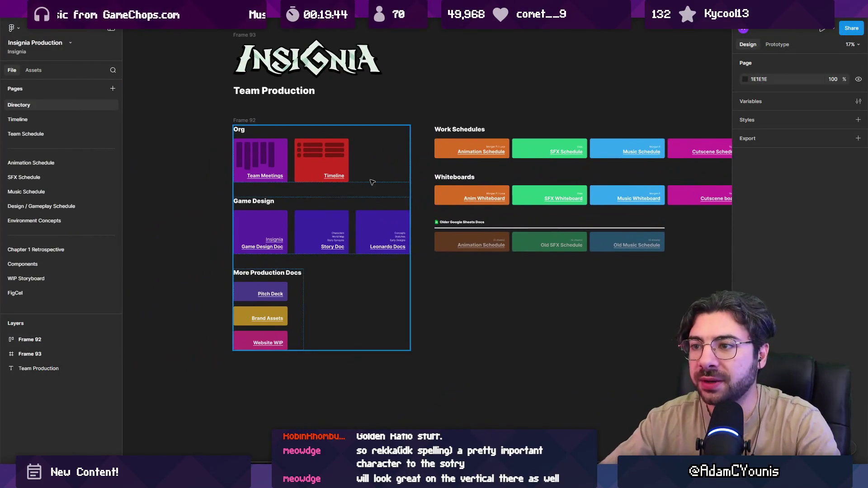
click(49, 131)
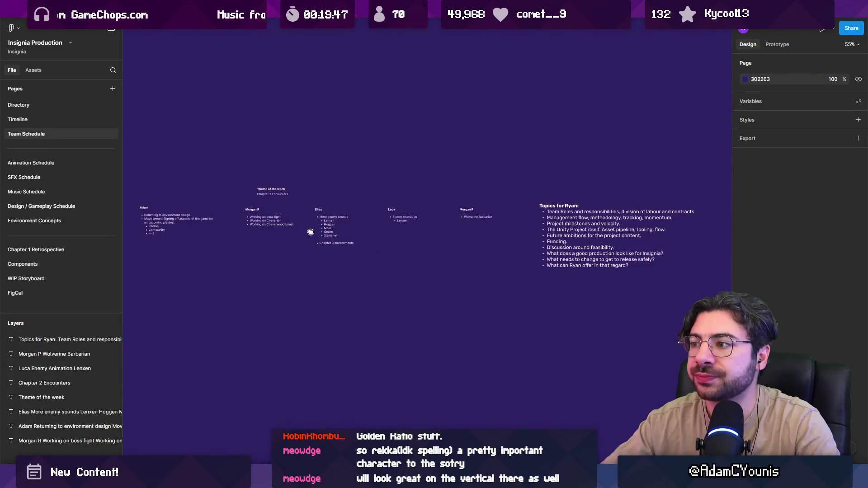
scroll(342, 234, left, 1)
scroll(316, 230, up, 5)
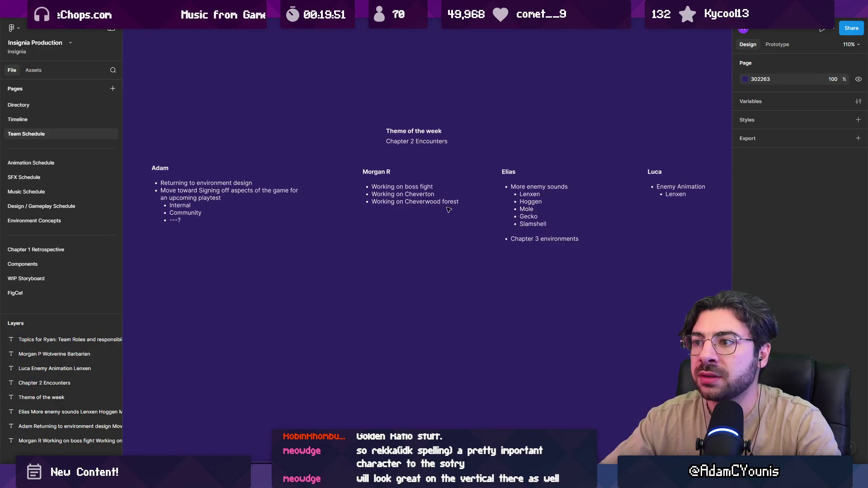
scroll(307, 217, up, 3)
Retype the copied text block as a team member's 'To Do:' heading with a new-tasks bullet
double_click(313, 199)
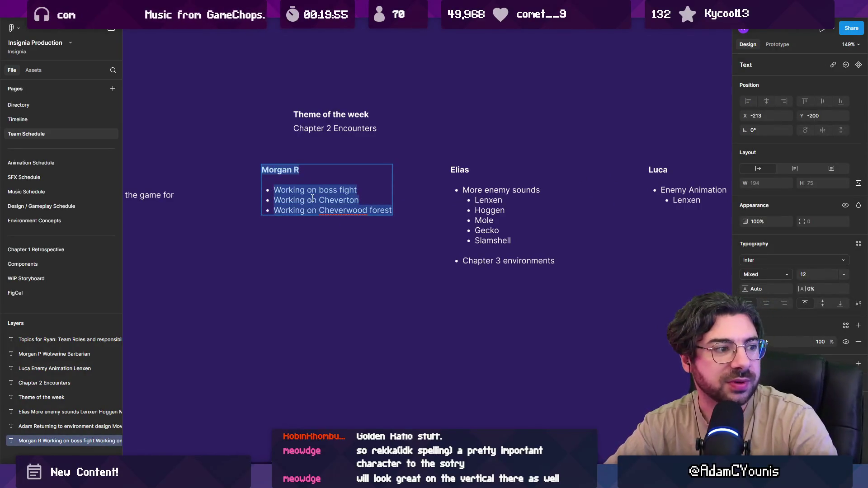
key(Escape)
scroll(312, 198, down, 3)
drag(298, 111, 302, 305)
text(Adam )
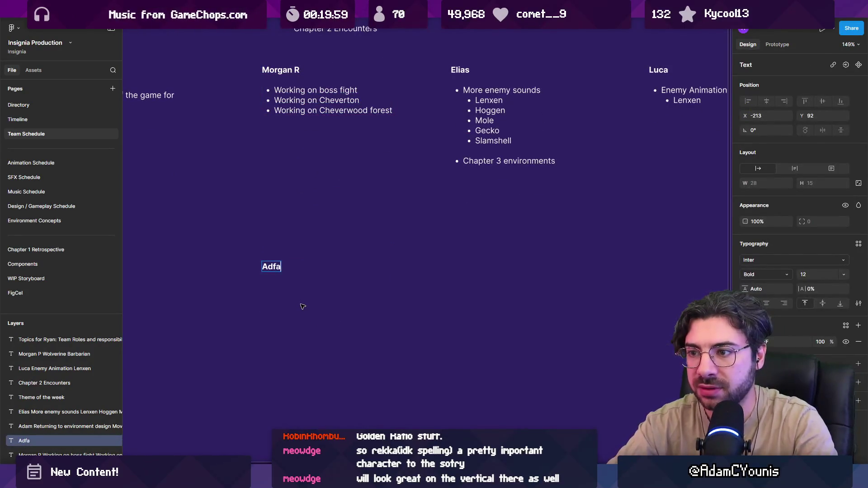
text(To Do:)
key(Return)
text(- New task)
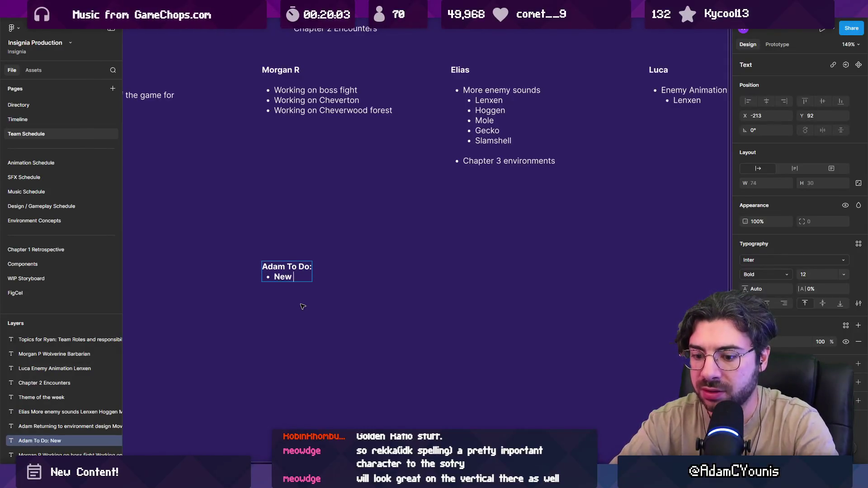
text(s for Morgan R)
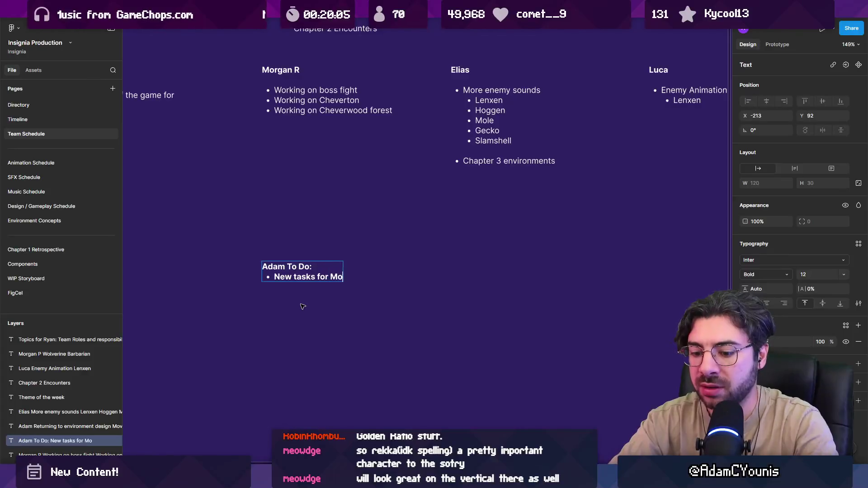
Remove the bold from the first bullet and start a new bullet line below it
click(303, 306)
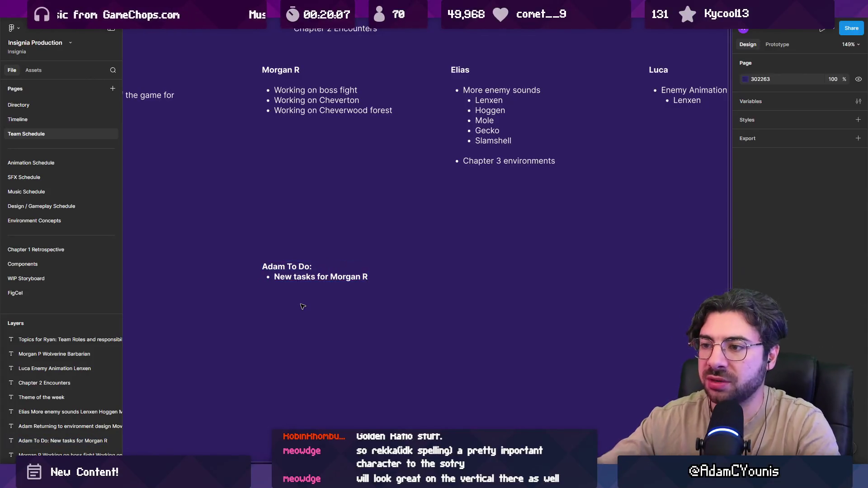
triple_click(307, 275)
key(ctrl+b)
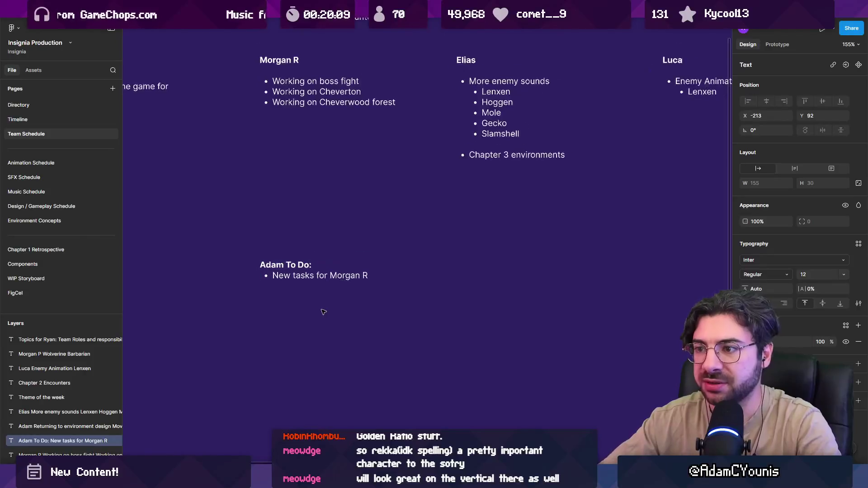
scroll(307, 275, up, 1)
click(316, 284)
key(End)
key(Return)
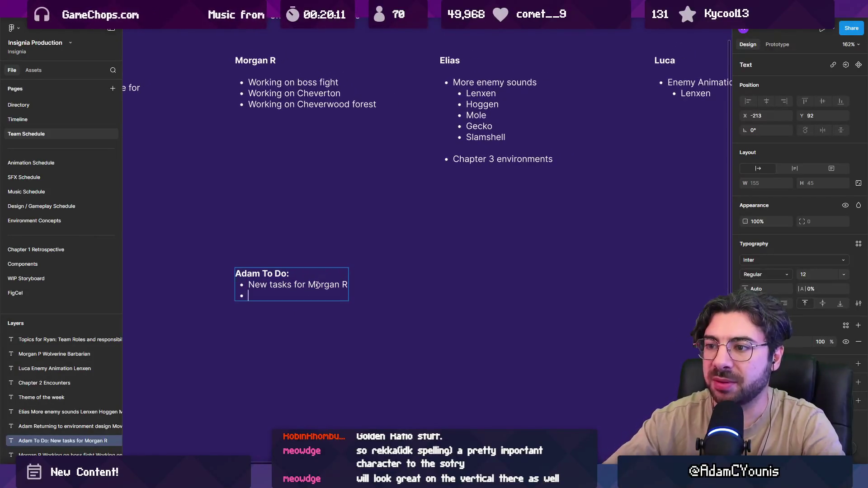
Add bullets 'May need new enemy sounds' and 'Still working on Lenxen'
scroll(322, 128, up, 2)
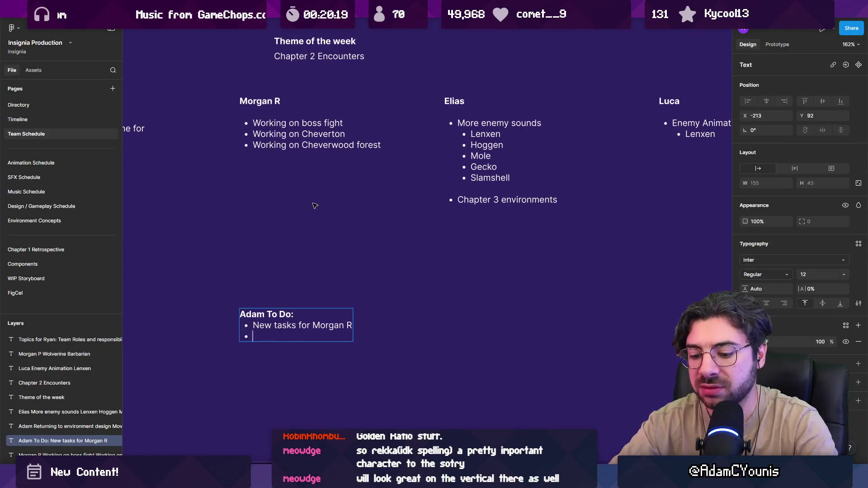
text(May nee)
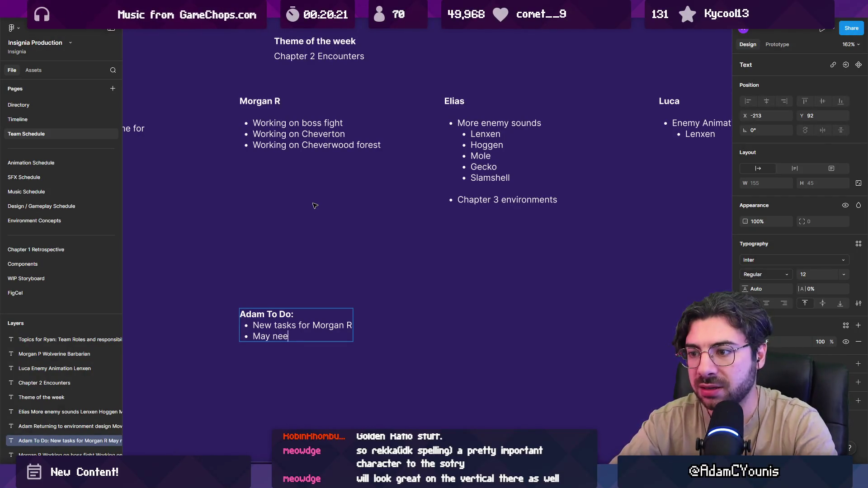
text(d new enemy sounds )
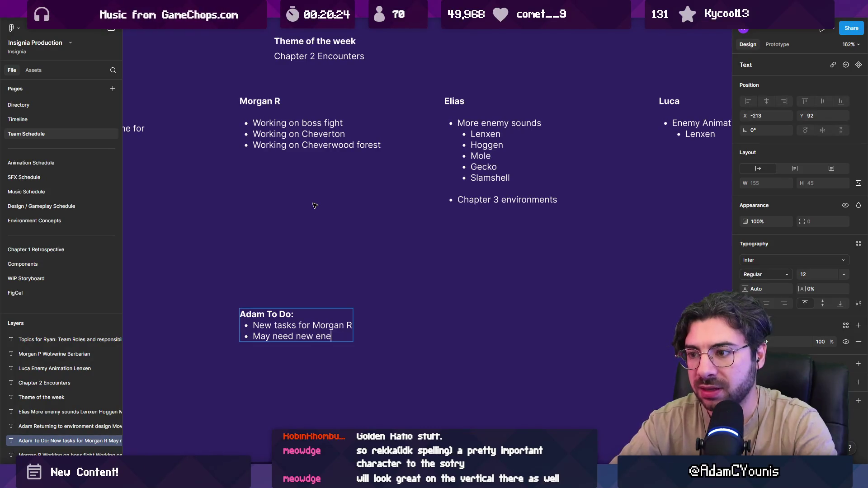
text(or)
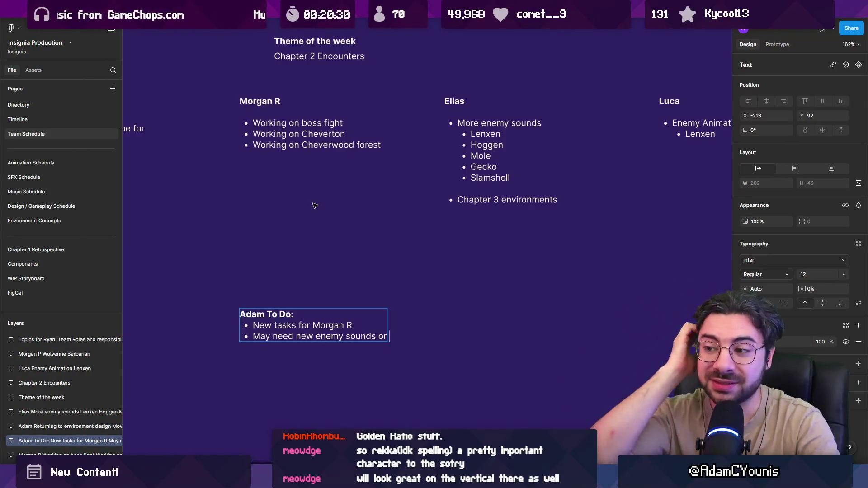
key(ctrl+shift+Left)
key(shift+Left)
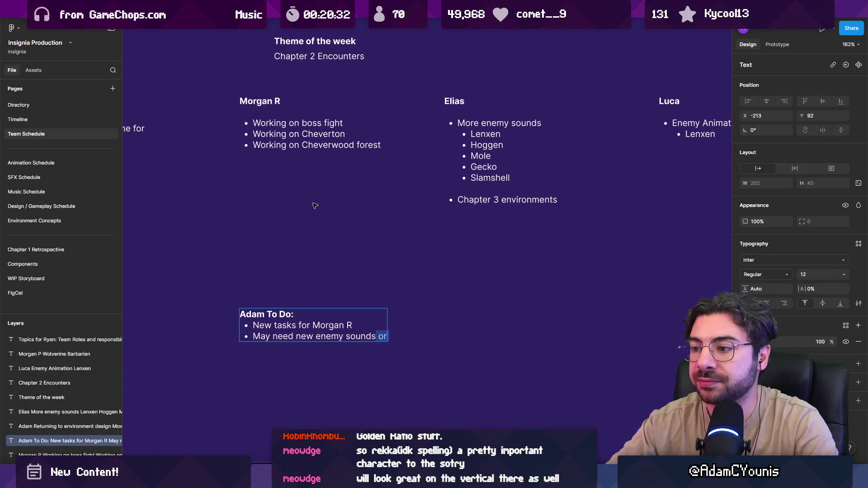
key(BackSpace)
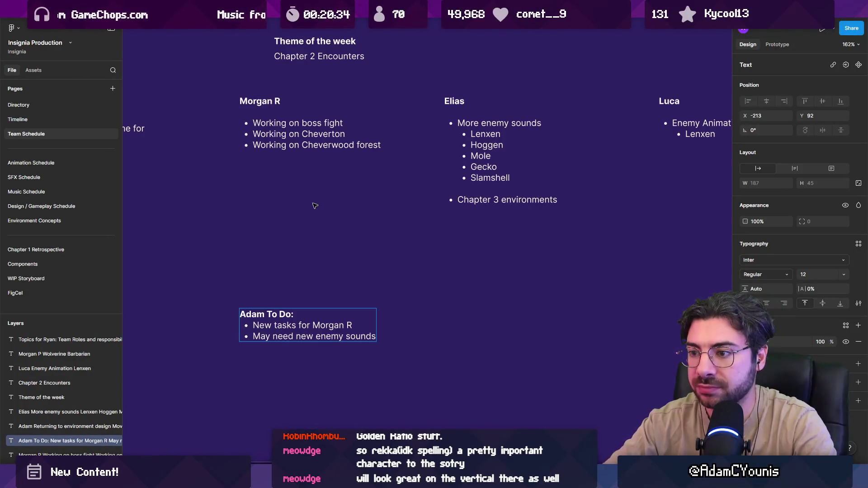
key(Return)
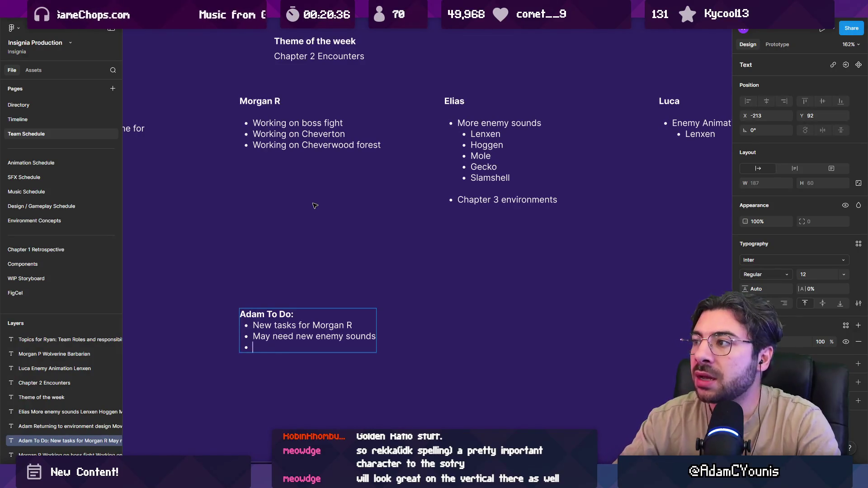
text(Still)
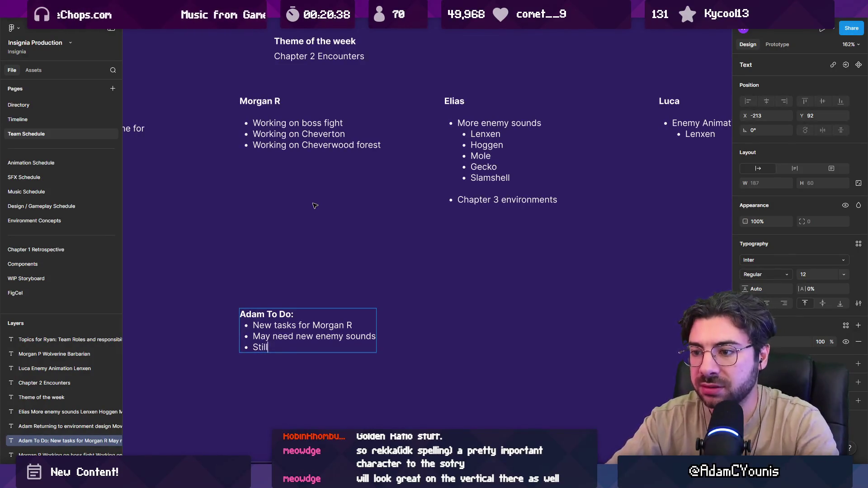
text( working on L)
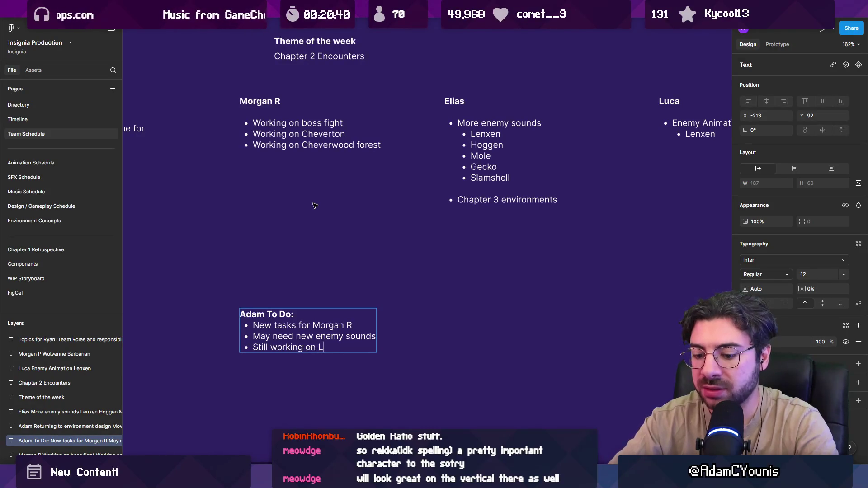
text(enxen)
key(Return)
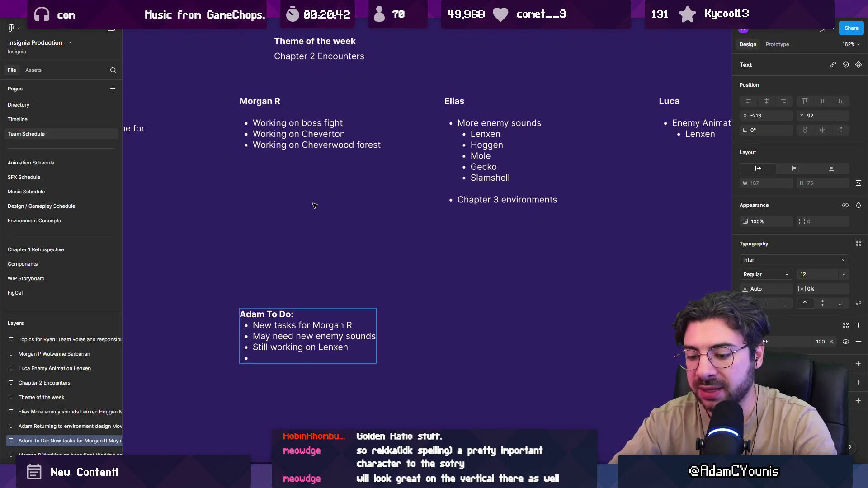
Prefix the third bullet with a teammate's name and add a fourth bullet about Wolverine work
key(Up)
key(Home)
text(Luca)
key(Down)
text(Morgan)
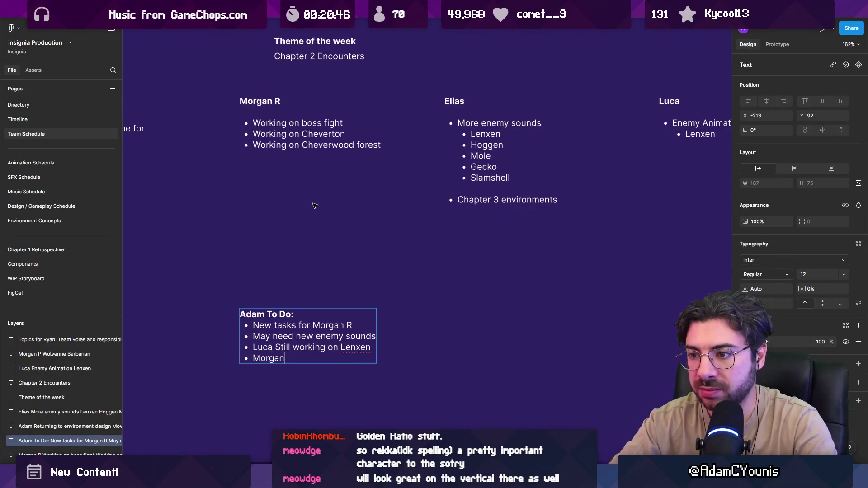
text( P is still working on)
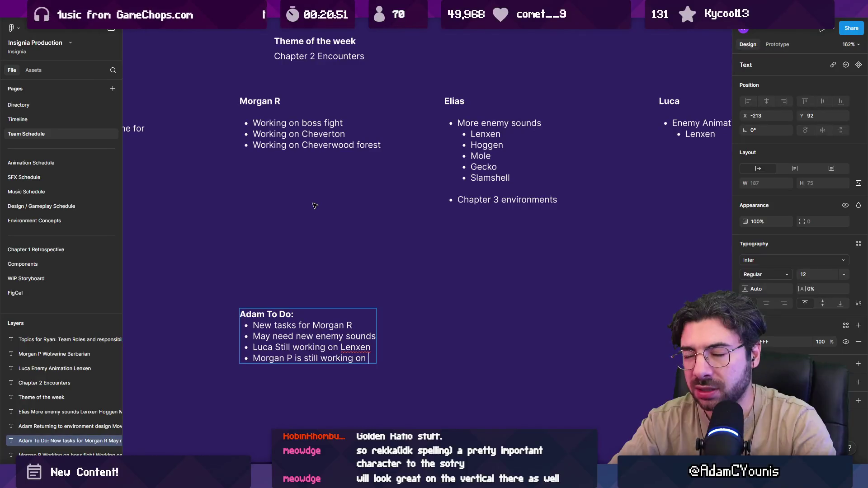
text(Wolverine)
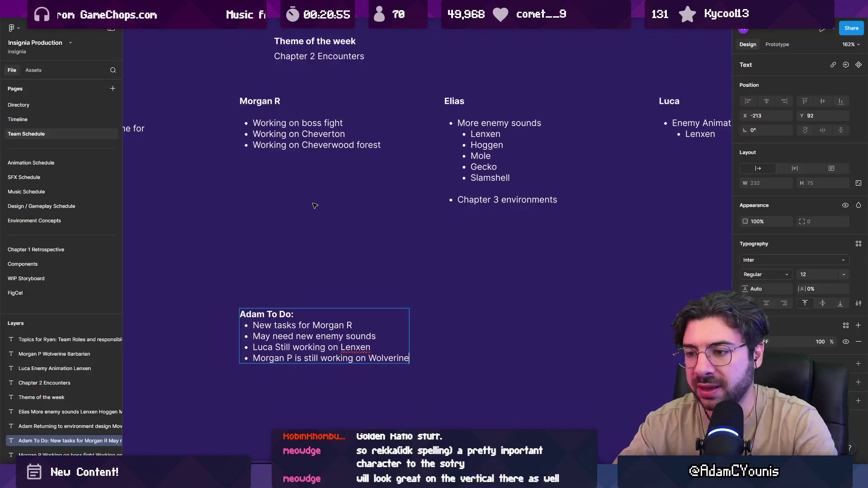
Select the bullet lines, then finish editing the To Do note and review the page
key(shift+Up)
key(shift+Up)
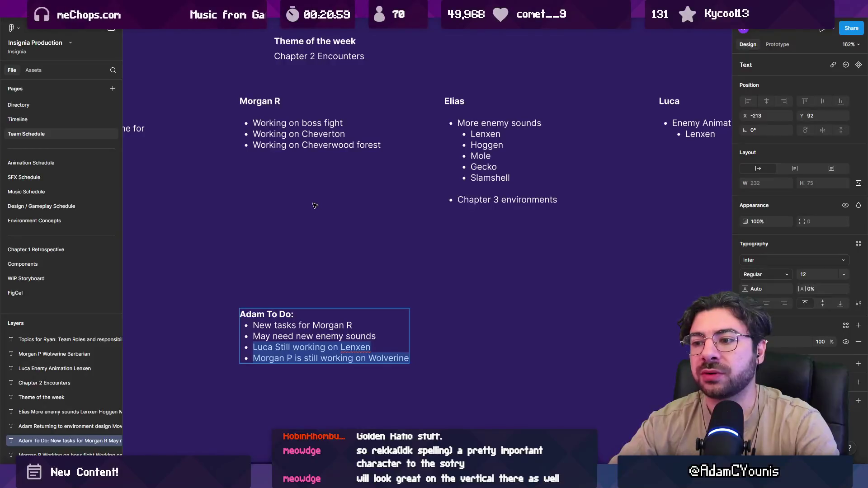
key(Left)
key(shift+Up)
key(shift+Up)
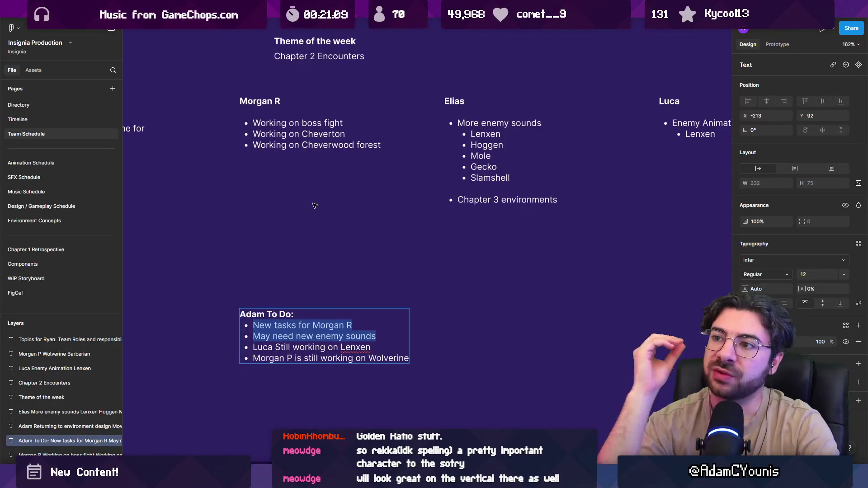
key(Escape)
key(Escape)
scroll(319, 250, down, 5)
scroll(319, 250, up, 3)
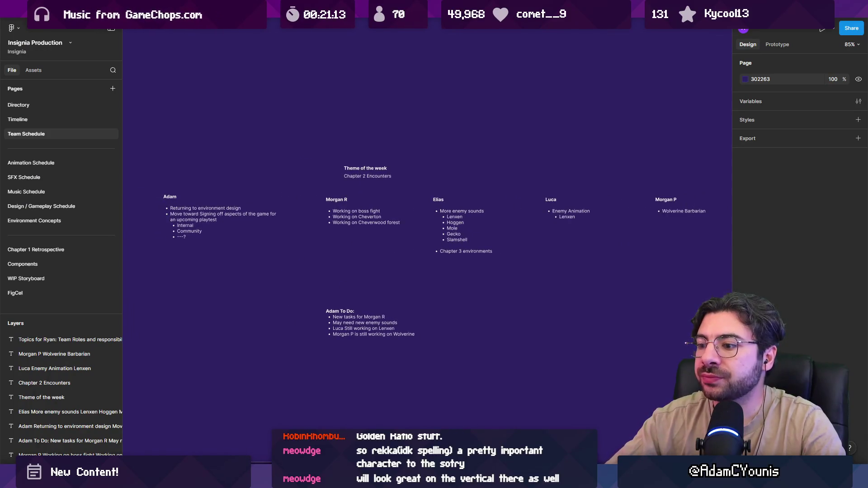
key(alt+Tab)
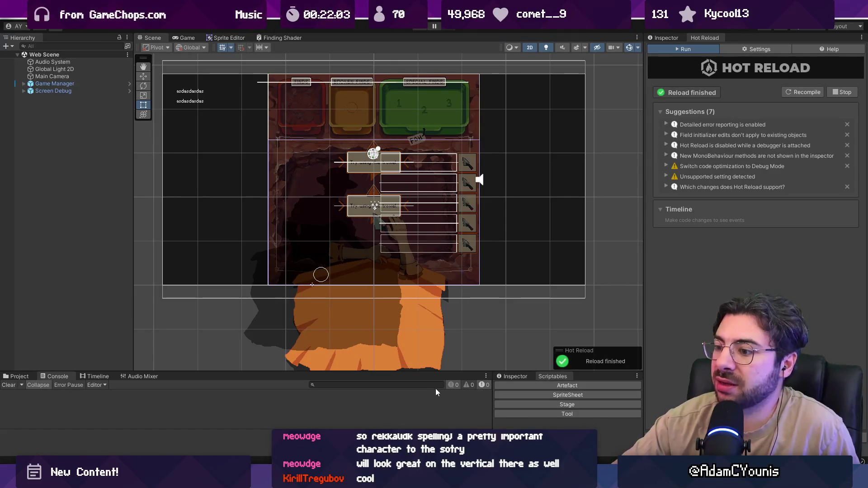
Bring Unity Hub forward and open the Insignia project
key(alt+Tab)
click(410, 267)
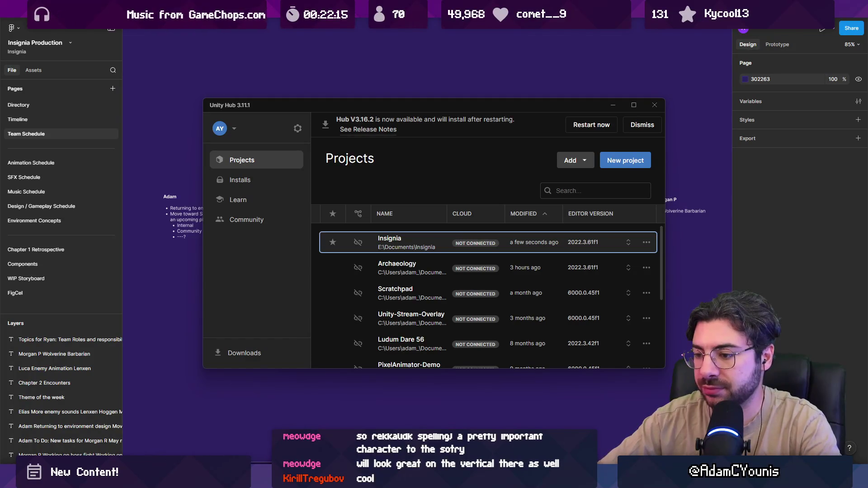
Launch Visual Studio Code and place the cursor at line 32 of LookInDirection.cs
key(super)
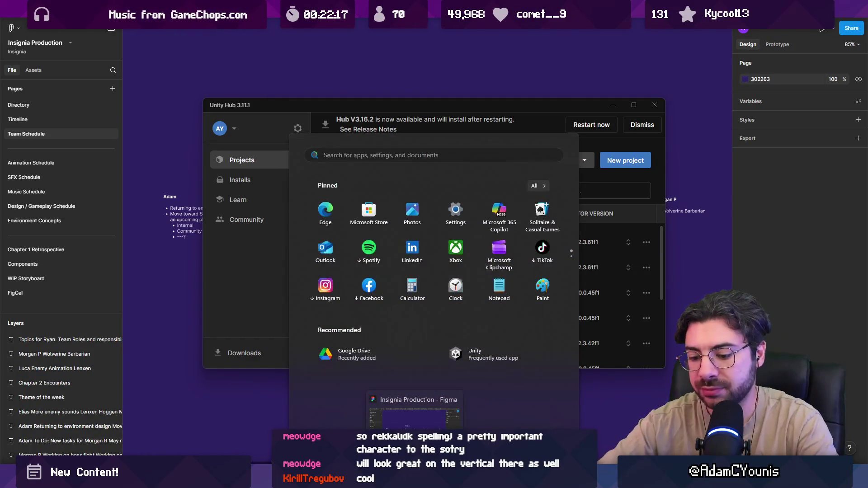
text(vs code)
key(Return)
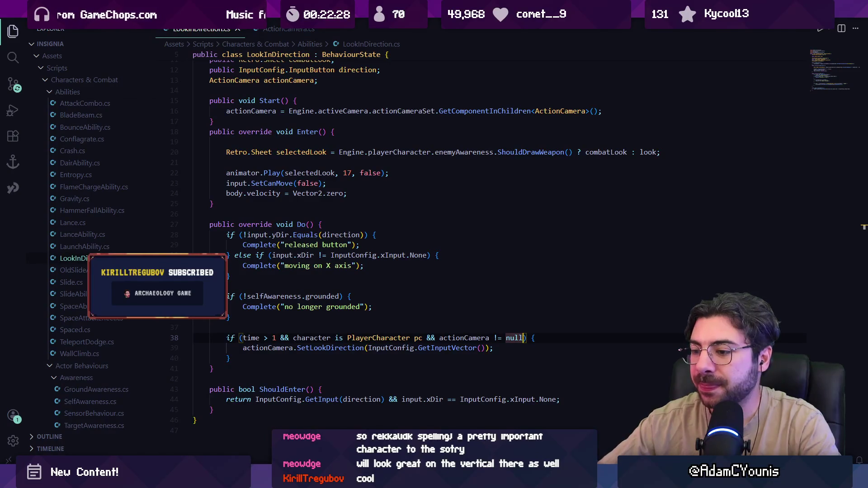
mouse_move(324, 479)
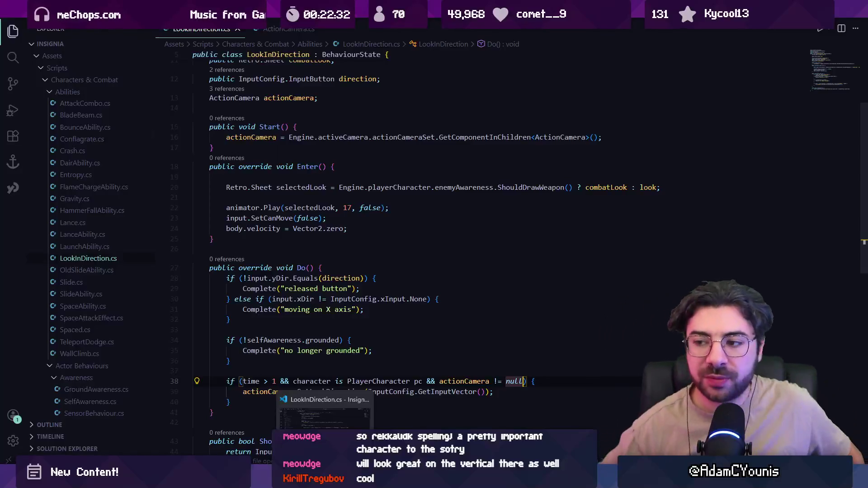
click(230, 320)
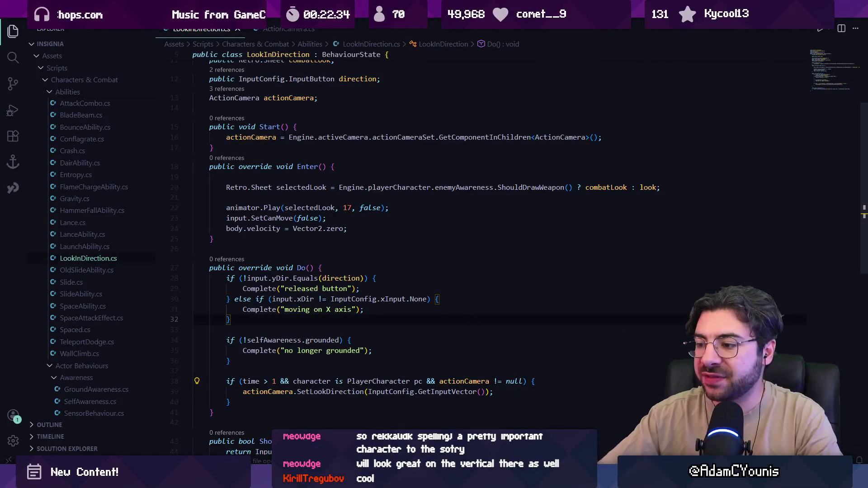
key(alt+Tab)
mouse_move(564, 479)
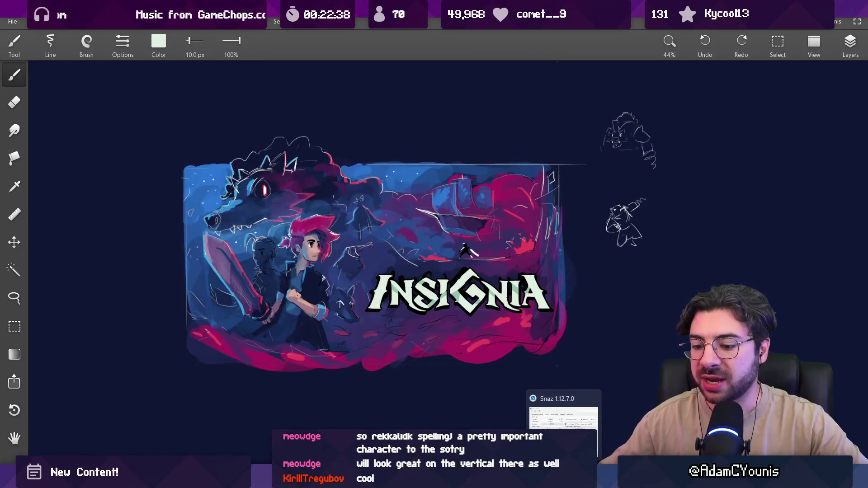
Sketch several curving strands converging on a looped point labelled 'demo'
mouse_move(472, 343)
mouse_down()
mouse_move(321, 284)
mouse_move(348, 279)
mouse_move(333, 190)
mouse_up()
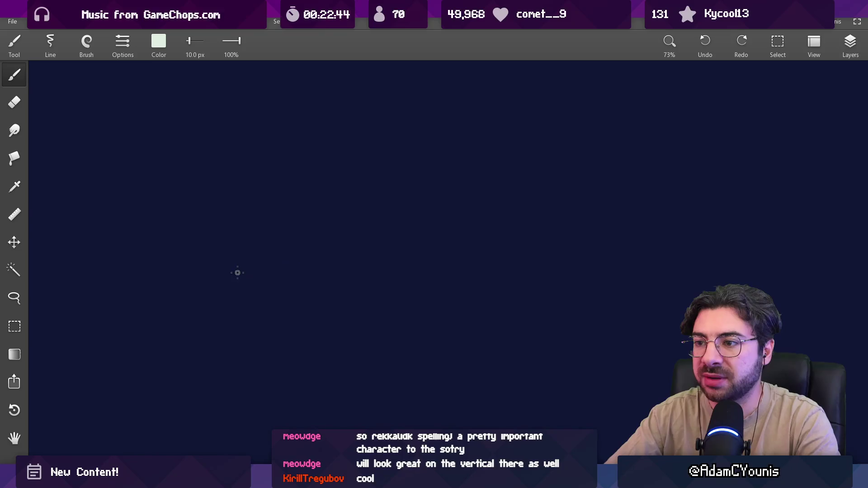
drag(188, 257, 387, 278)
mouse_move(241, 402)
mouse_down()
mouse_move(237, 378)
mouse_move(392, 278)
mouse_up()
scroll(373, 198, up, 3)
mouse_move(364, 231)
mouse_down()
mouse_move(354, 240)
mouse_move(368, 246)
mouse_up()
drag(373, 239, 428, 217)
scroll(438, 244, down, 3)
mouse_move(221, 296)
mouse_down()
mouse_move(208, 328)
mouse_move(362, 262)
mouse_up()
drag(192, 257, 348, 251)
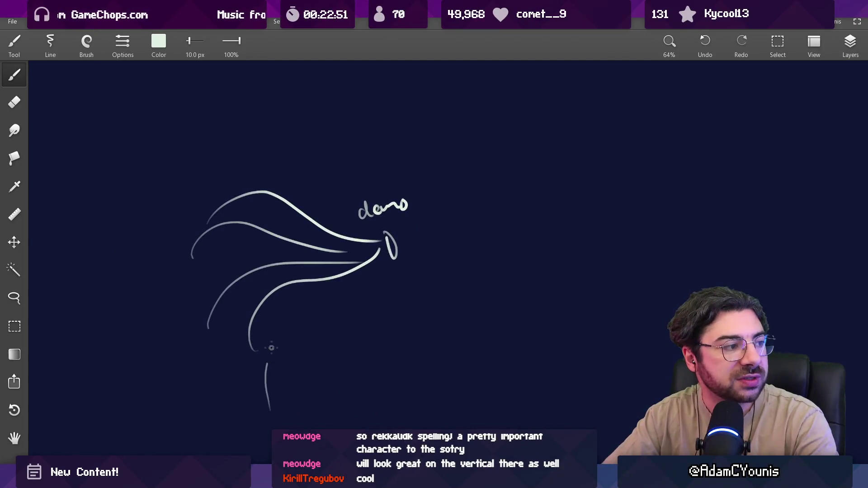
drag(268, 357, 382, 266)
drag(204, 161, 334, 230)
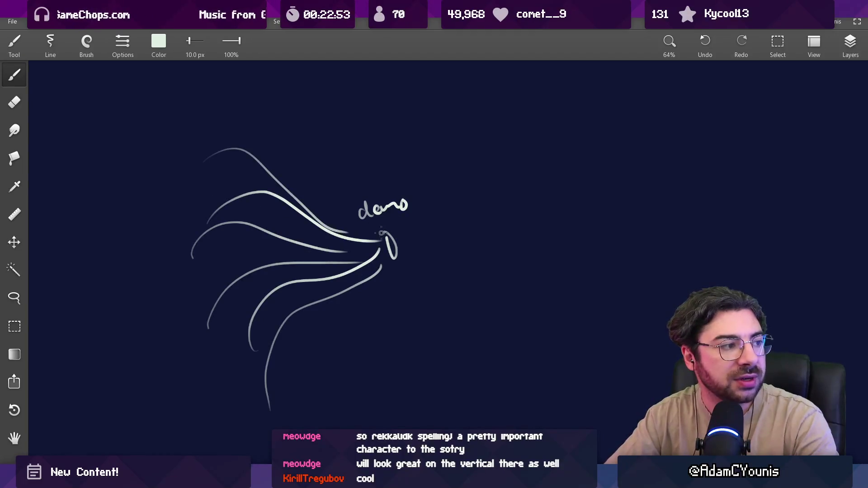
Write 'Feb 15' below the point and add a thick emphasised strand, undoing stray marks
mouse_move(389, 285)
mouse_down()
mouse_move(390, 294)
mouse_move(404, 290)
mouse_up()
key(ctrl+z)
key(bracketleft)
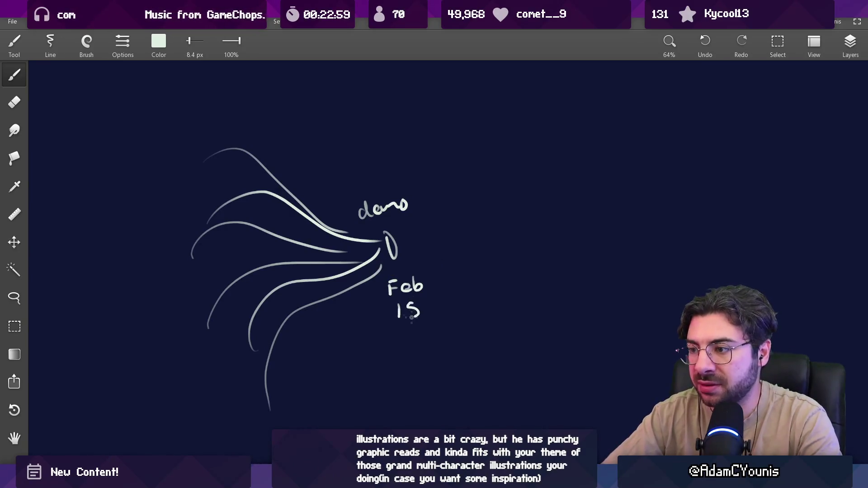
scroll(429, 276, down, 2)
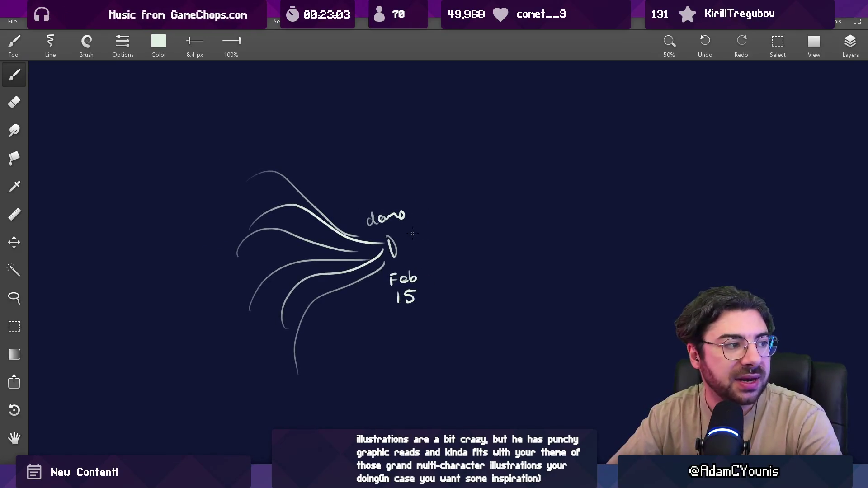
mouse_move(399, 236)
mouse_down()
mouse_move(439, 196)
mouse_move(602, 168)
mouse_up()
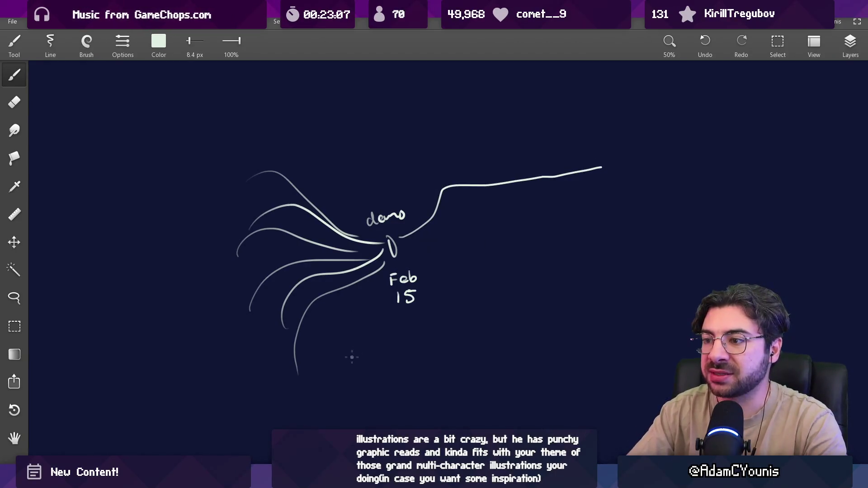
drag(234, 205, 236, 199)
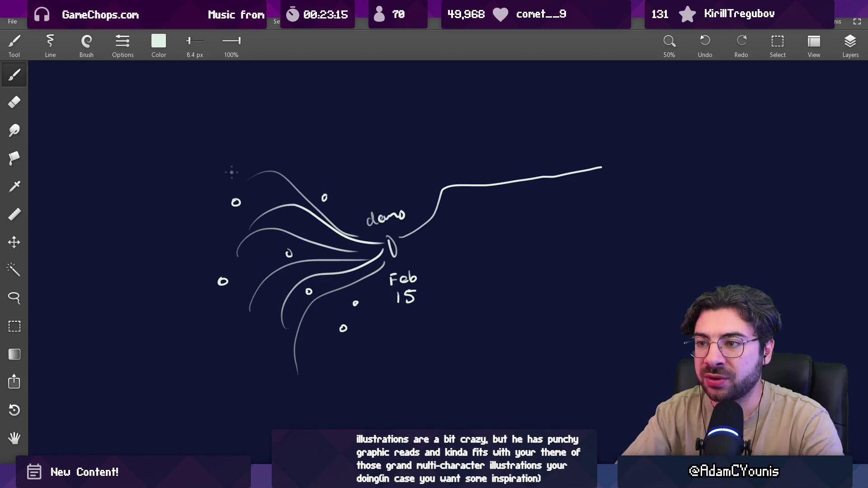
key(ctrl+z)
key(ctrl+z)
key(ctrl+z)
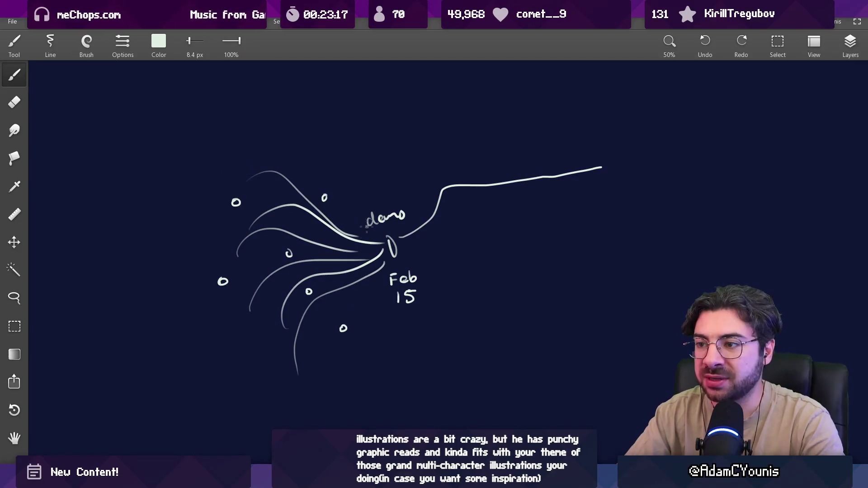
key(bracketright)
key(bracketright)
key(bracketright)
mouse_move(249, 310)
mouse_down()
mouse_move(261, 288)
mouse_move(299, 268)
mouse_move(385, 250)
mouse_up()
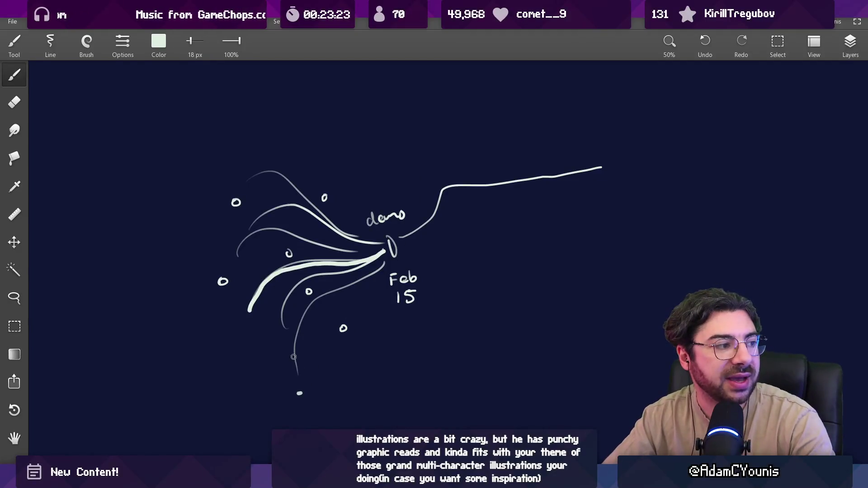
Draw five lines fanning right from the point and start arrowheads on the top ones
drag(409, 245, 605, 227)
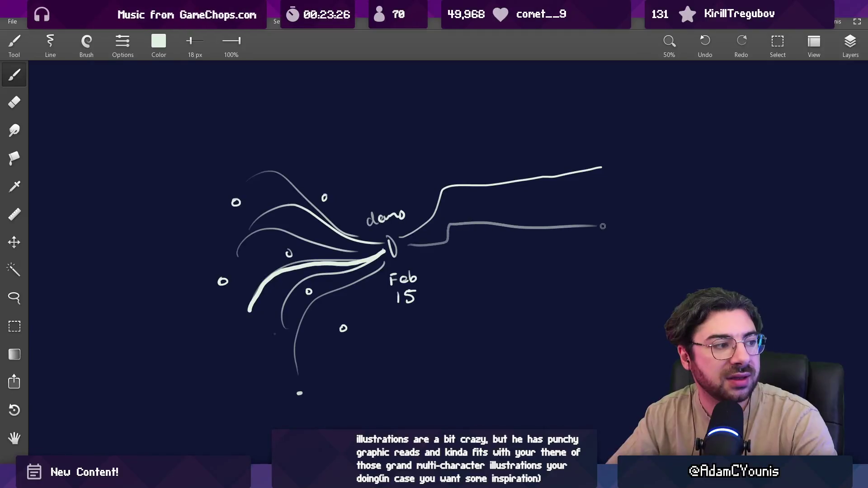
drag(404, 254, 603, 266)
drag(459, 253, 616, 246)
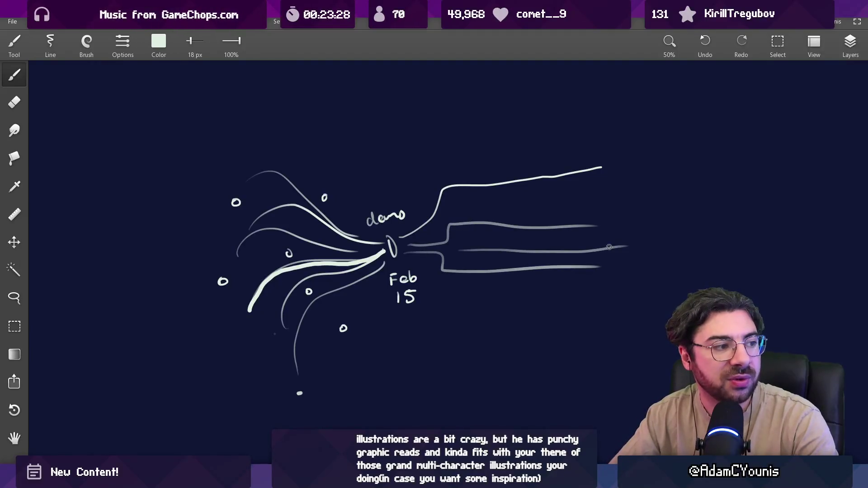
drag(416, 259, 601, 309)
key(ctrl+z)
drag(415, 260, 604, 301)
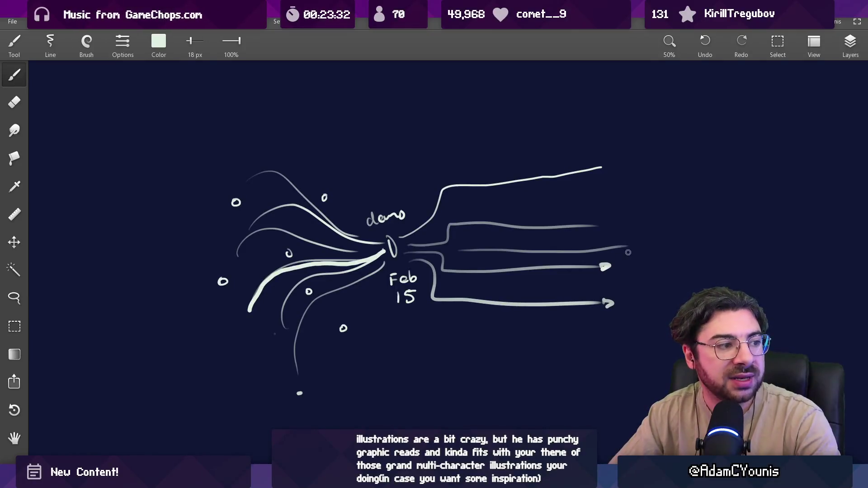
drag(600, 222, 604, 227)
drag(605, 163, 604, 170)
key(e)
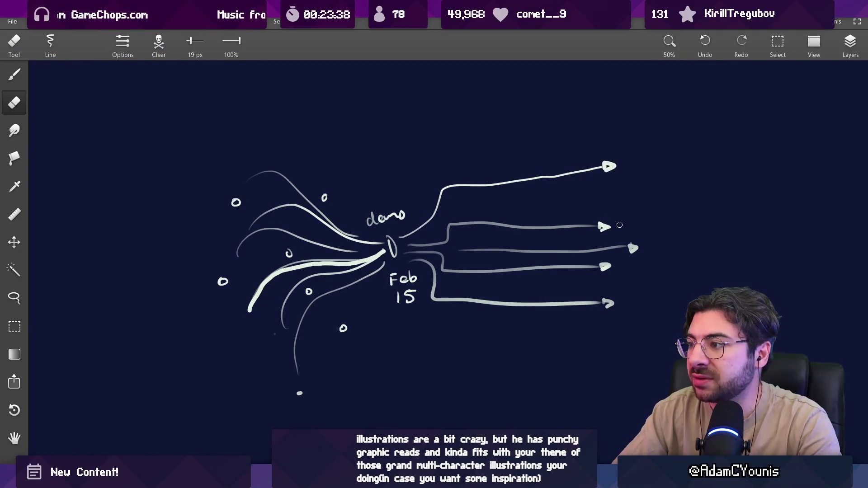
Finish and tidy arrowheads on all five right-hand lines, alternating brush and eraser
key(b)
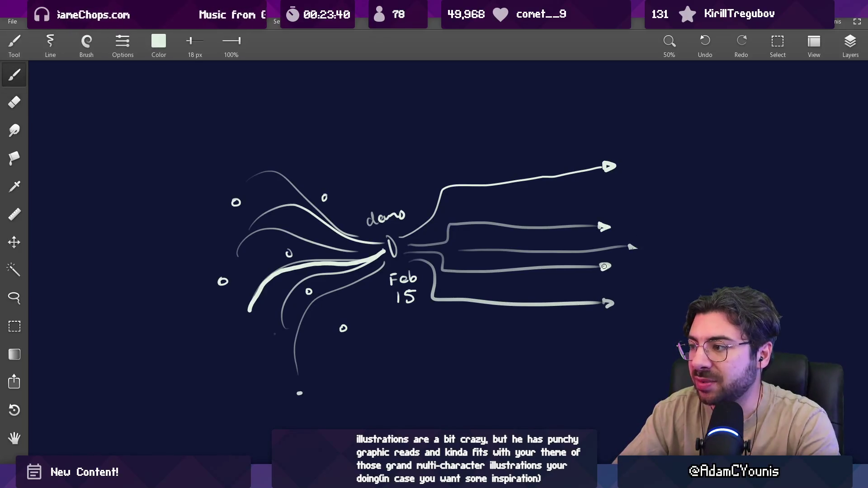
drag(606, 264, 603, 268)
key(e)
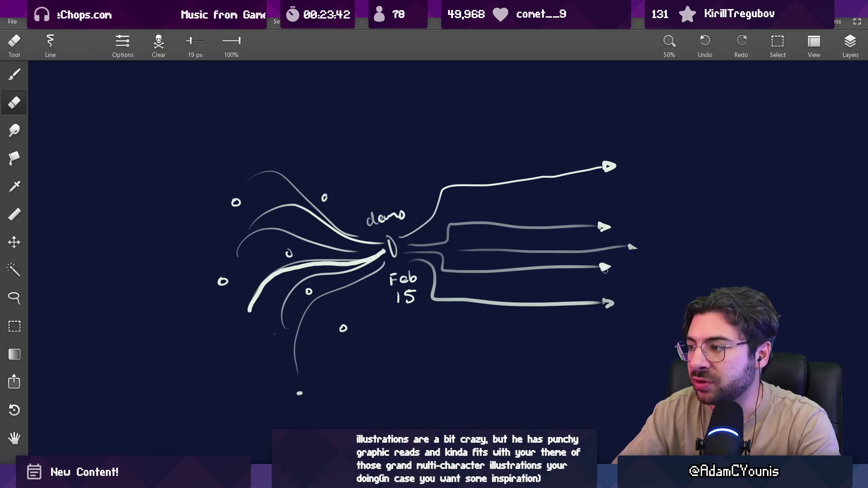
key(b)
key(e)
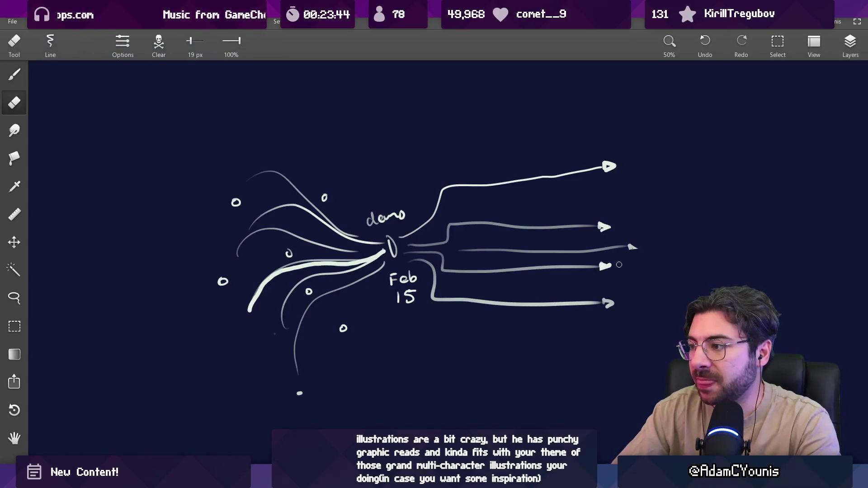
key(b)
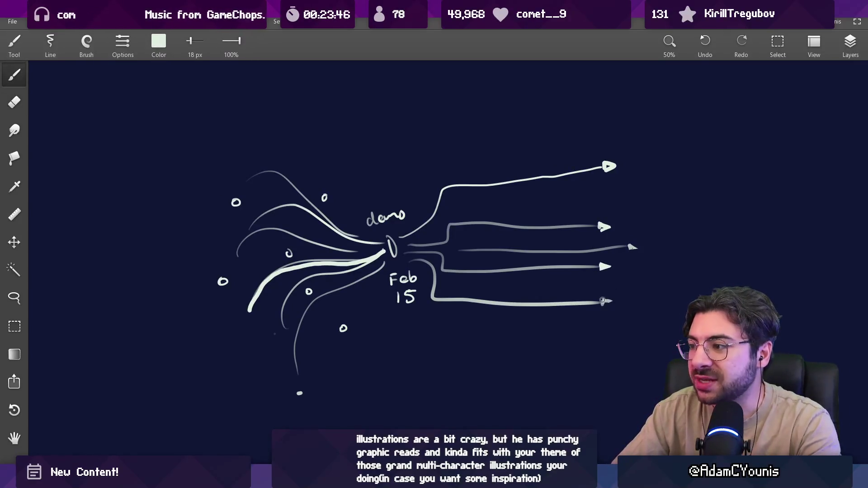
key(e)
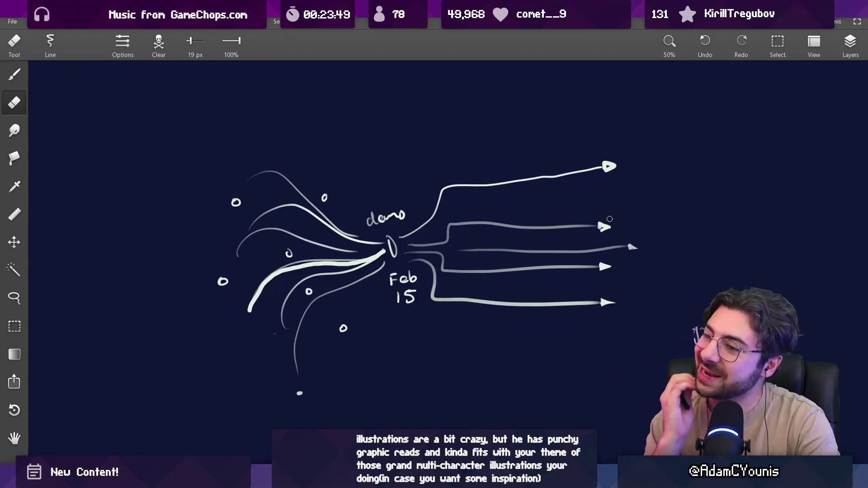
key(b)
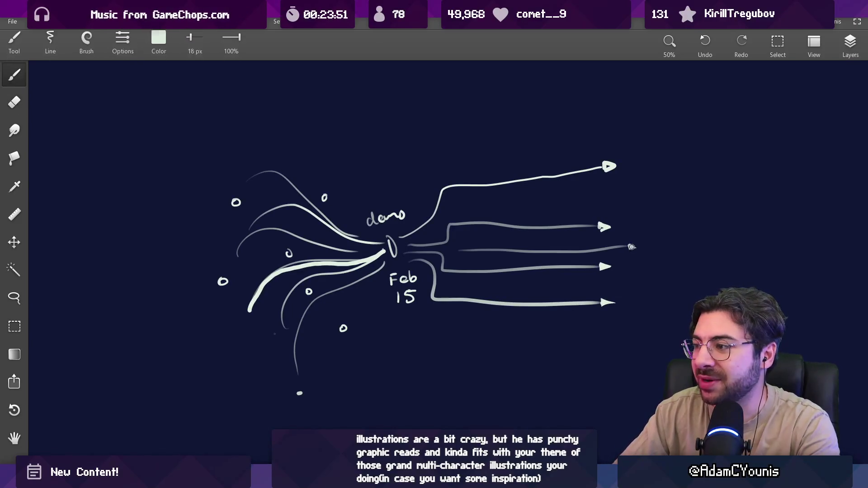
key(e)
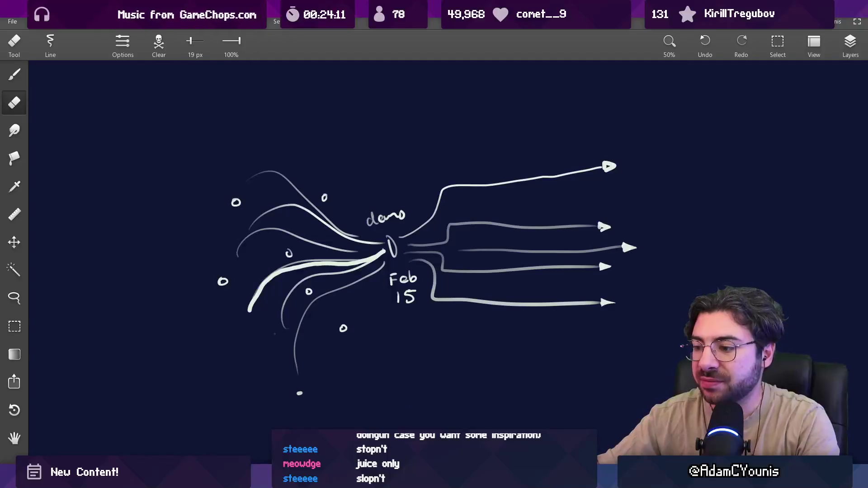
mouse_move(404, 479)
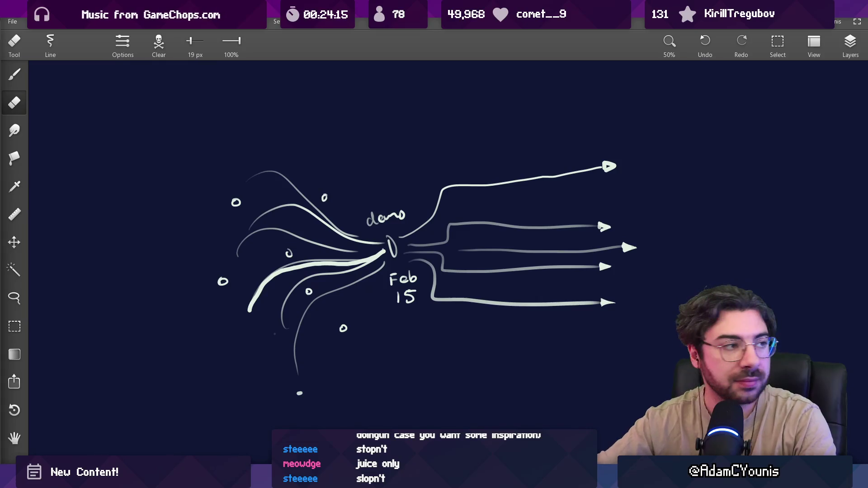
key(alt+Tab)
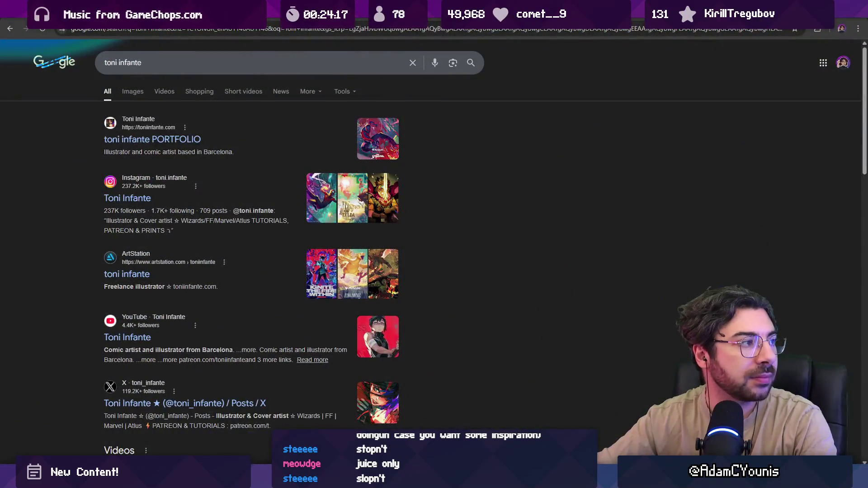
Open the illustrator's portfolio and browse the artwork grid to the Final Fantasy VII GTM cover
click(152, 139)
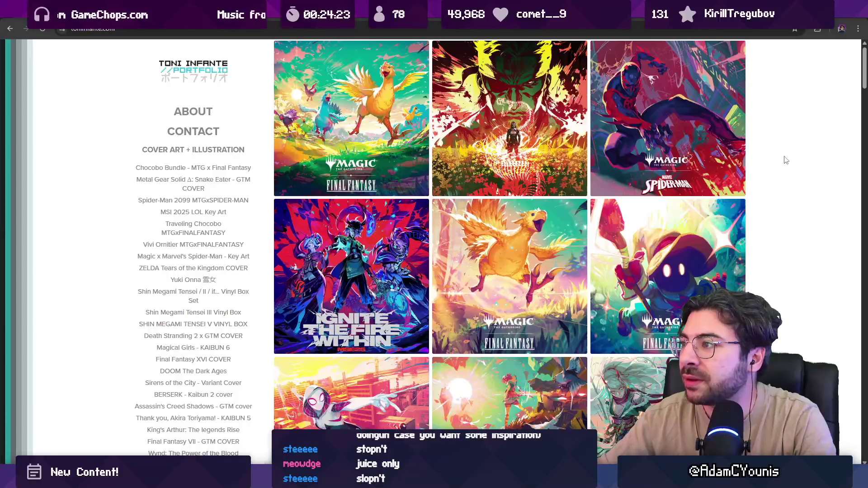
scroll(785, 160, down, 4)
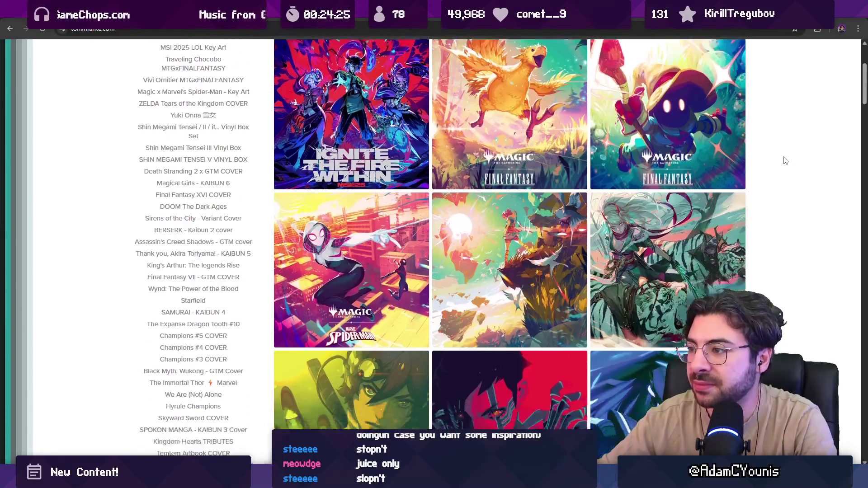
scroll(785, 160, down, 7)
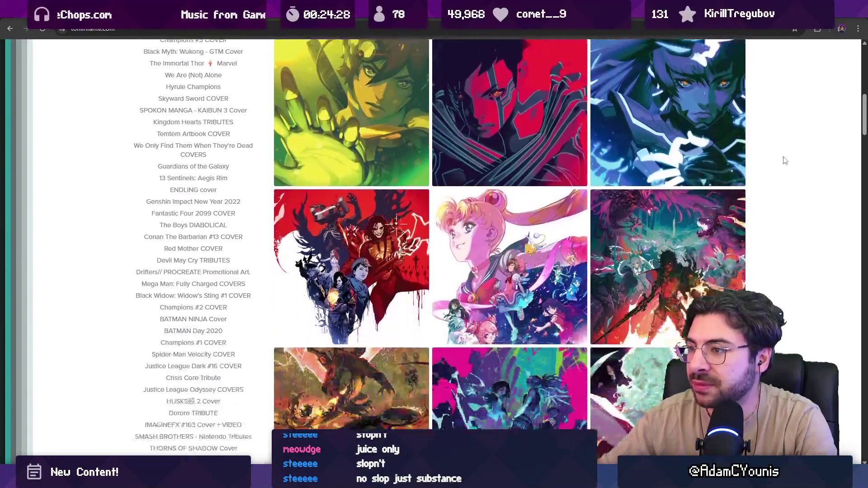
scroll(785, 160, down, 2)
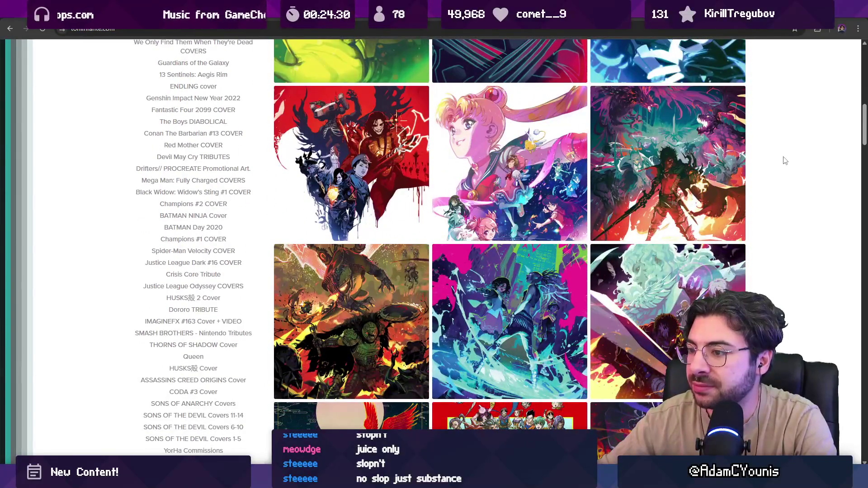
scroll(785, 161, down, 5)
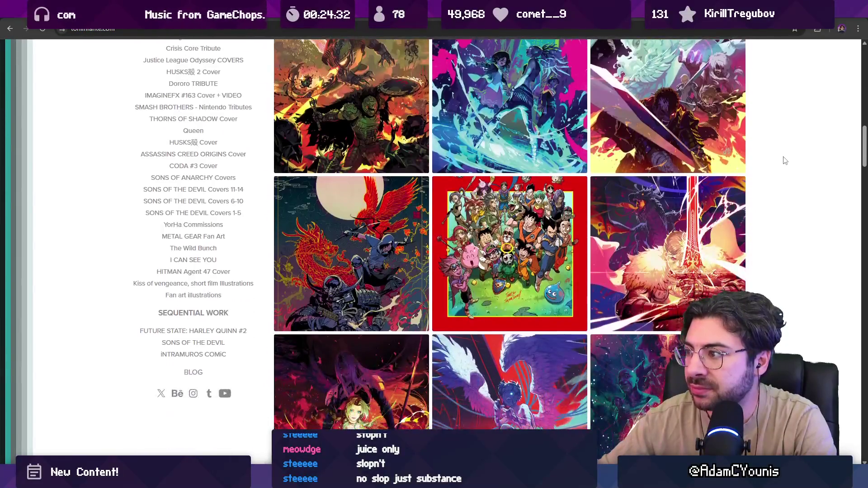
scroll(785, 161, down, 2)
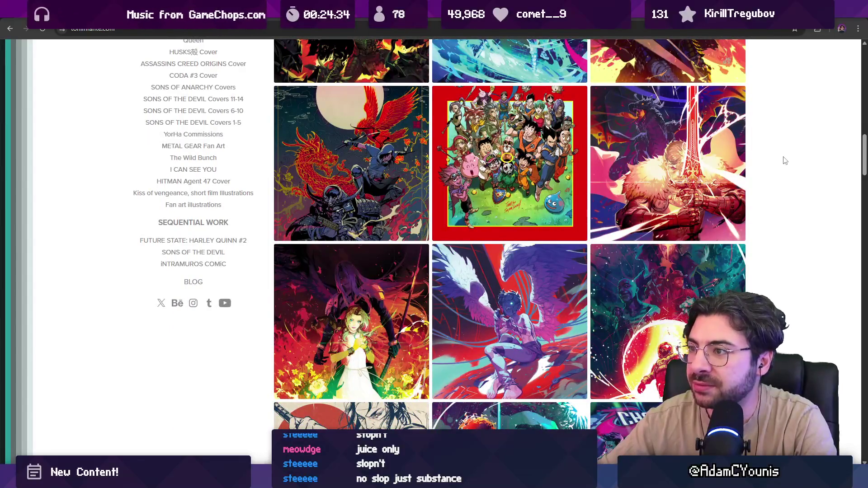
scroll(785, 160, down, 2)
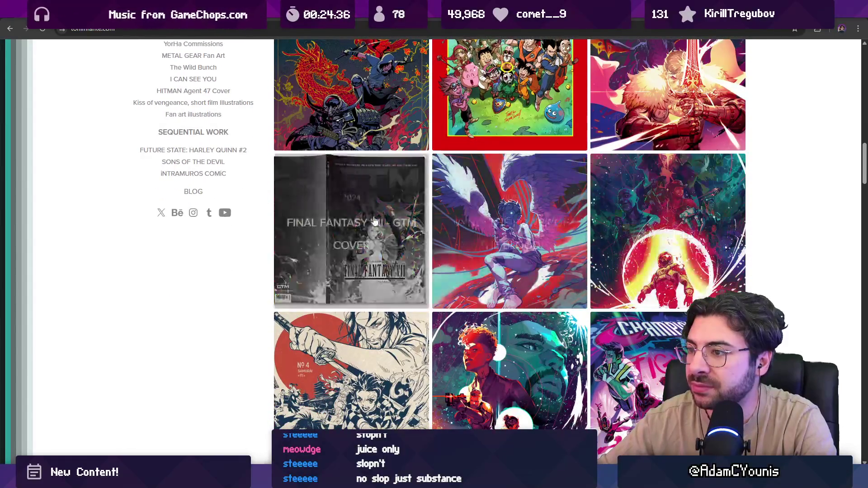
click(372, 219)
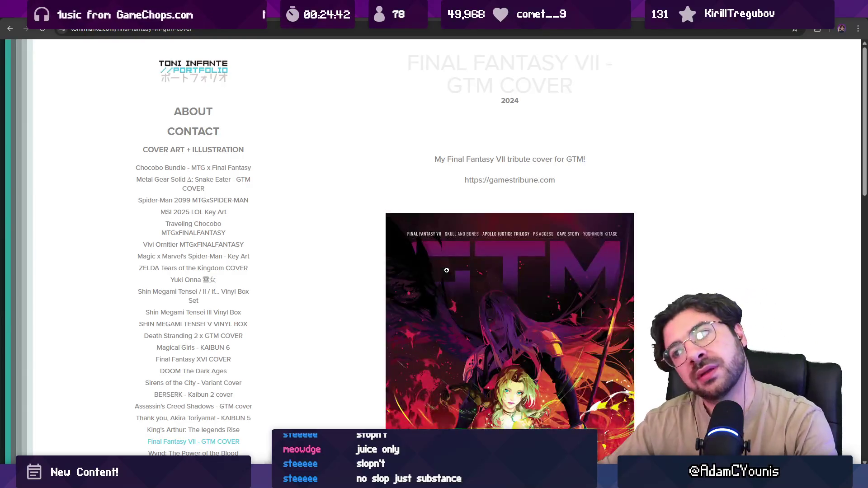
Enlarge the Final Fantasy VII cover image for a closer look, then close it
scroll(447, 271, down, 4)
scroll(446, 269, up, 1)
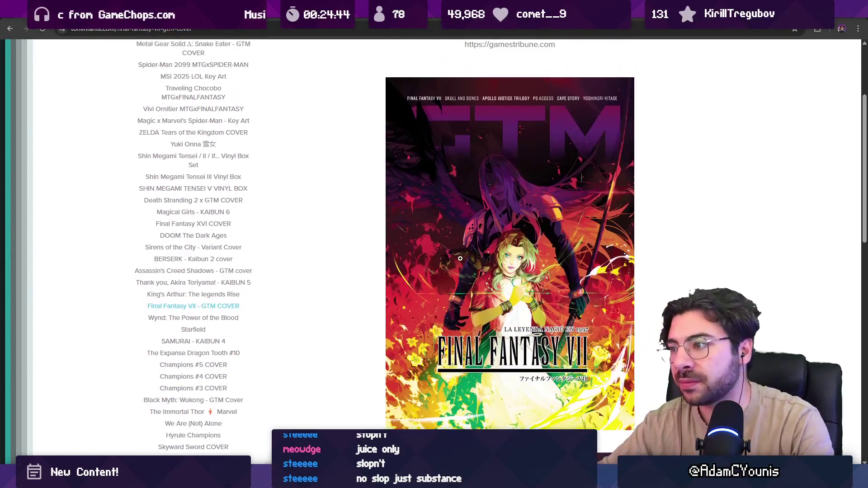
click(443, 267)
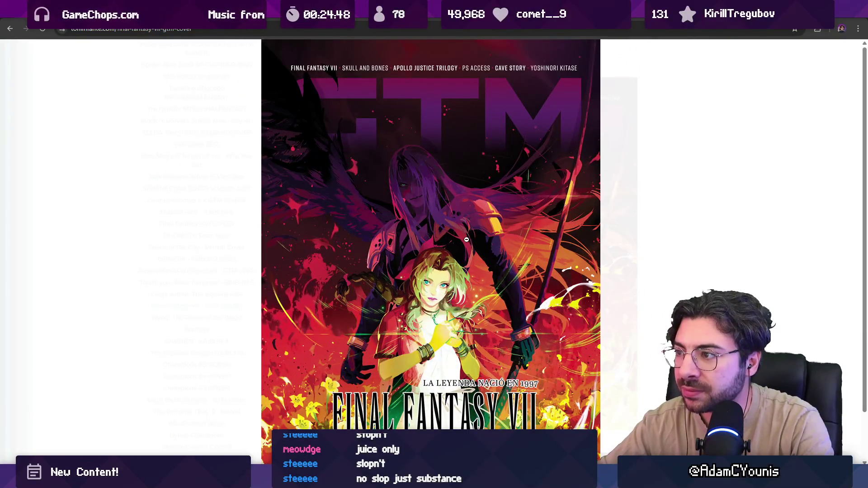
scroll(458, 258, down, 1)
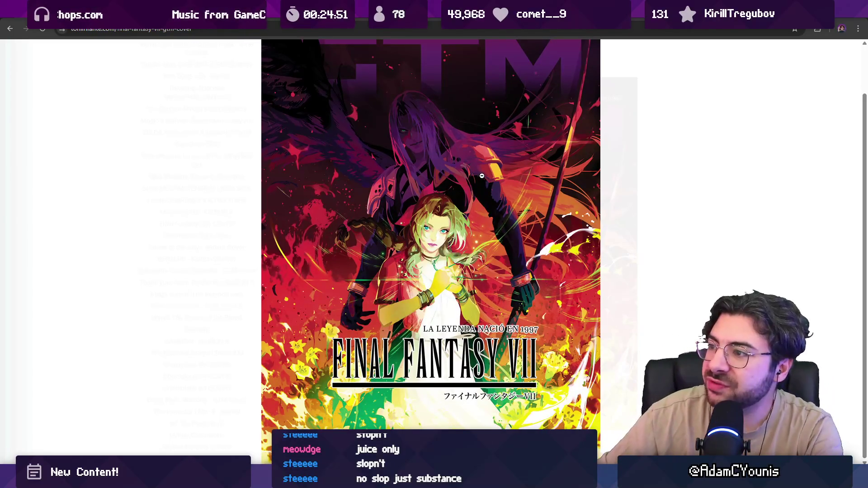
scroll(482, 177, up, 1)
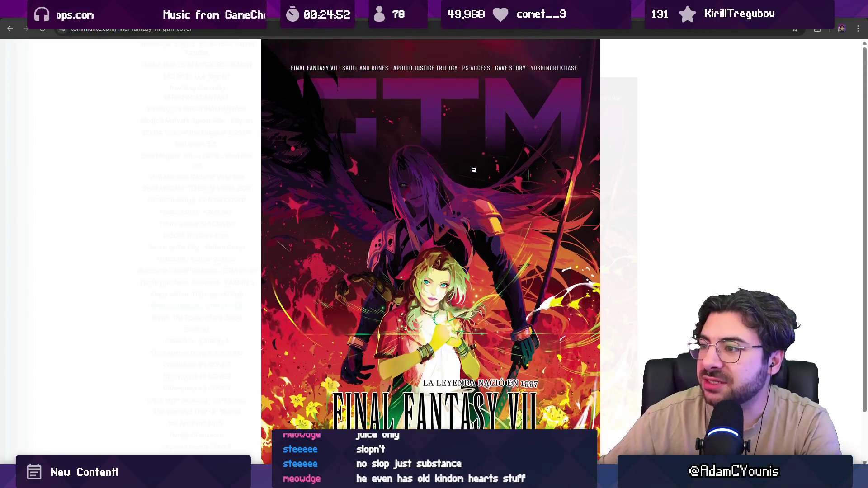
click(394, 236)
Go back to the portfolio gallery and open the Kingdom Hearts Tributes project
scroll(405, 230, down, 8)
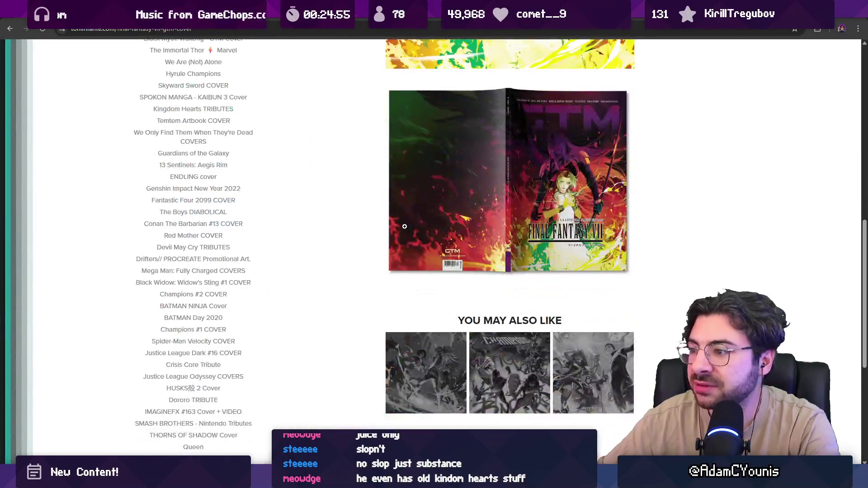
scroll(247, 104, up, 9)
click(12, 29)
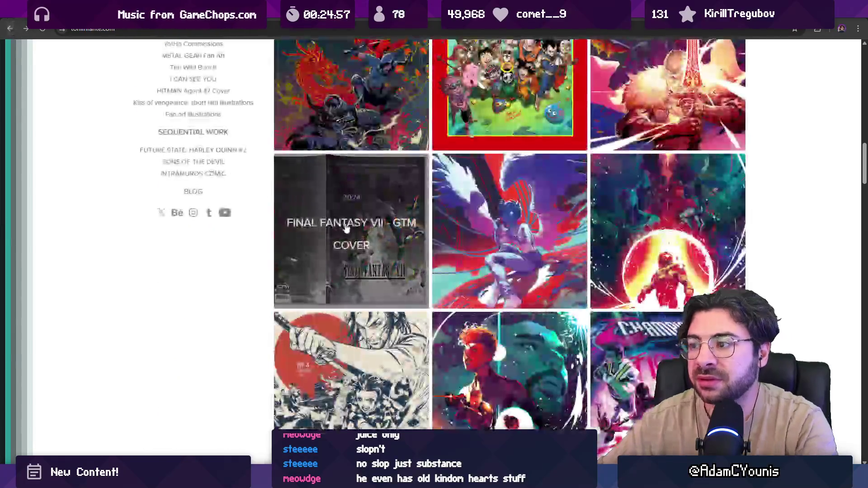
scroll(357, 222, down, 3)
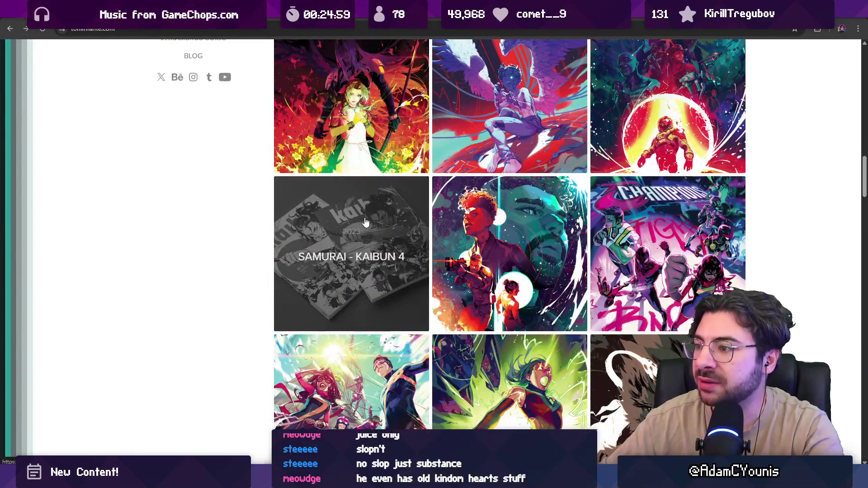
scroll(405, 230, down, 3)
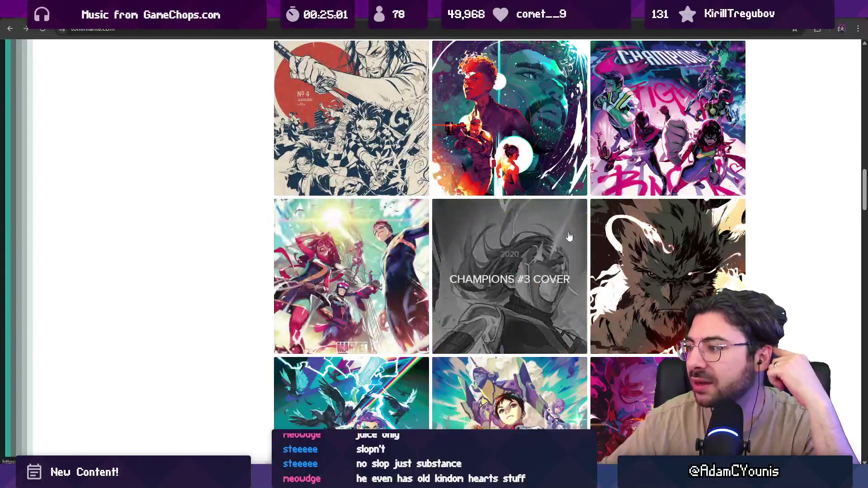
scroll(410, 267, down, 3)
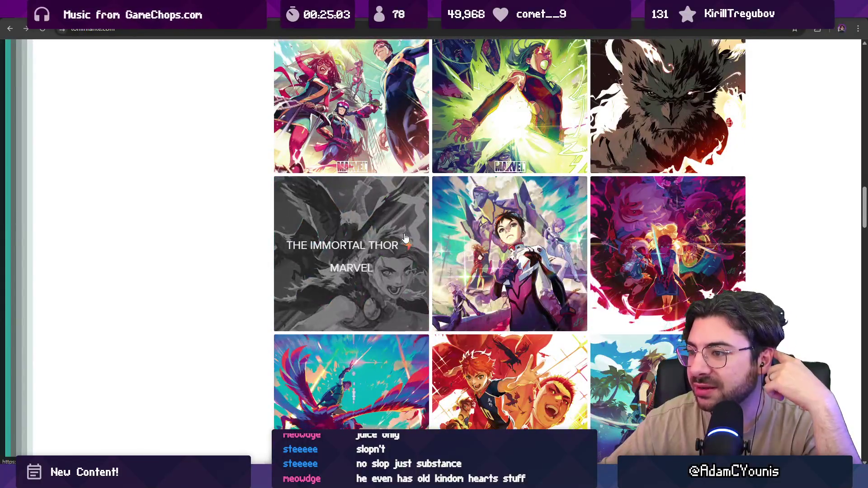
scroll(388, 224, down, 3)
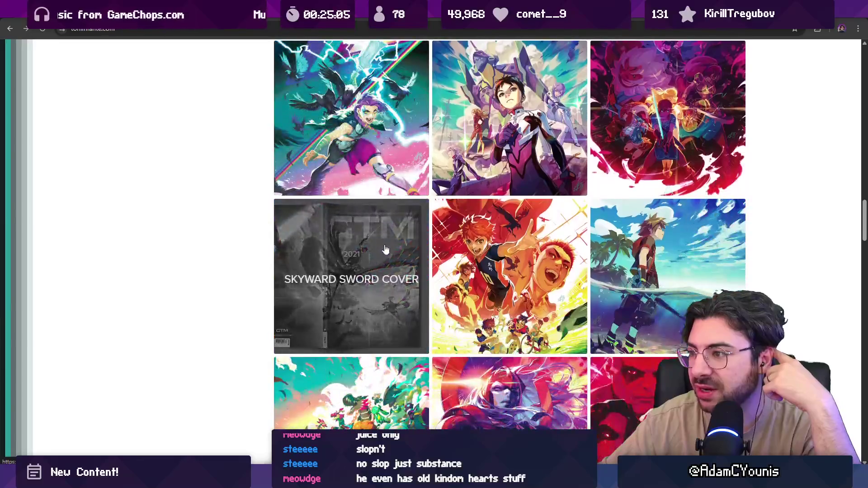
scroll(392, 229, down, 3)
click(639, 143)
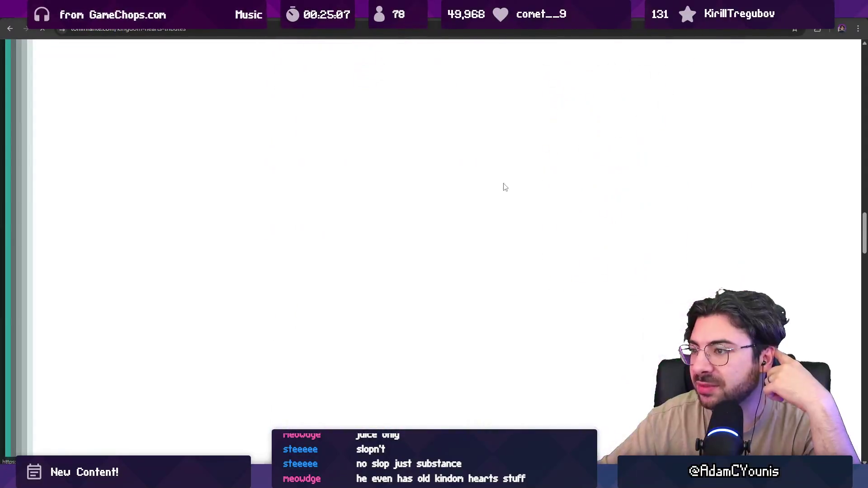
Enlarge the Sora artwork and browse back and forth through the Kingdom Hearts tribute images
scroll(448, 240, down, 4)
click(456, 241)
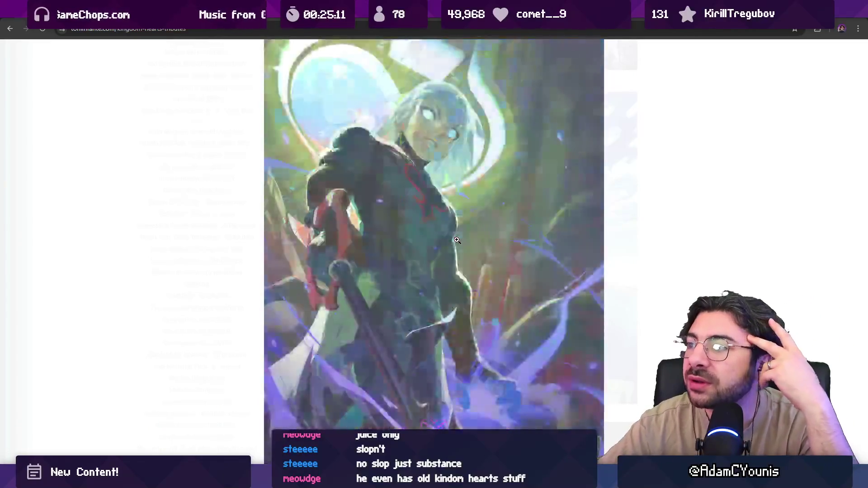
key(Right)
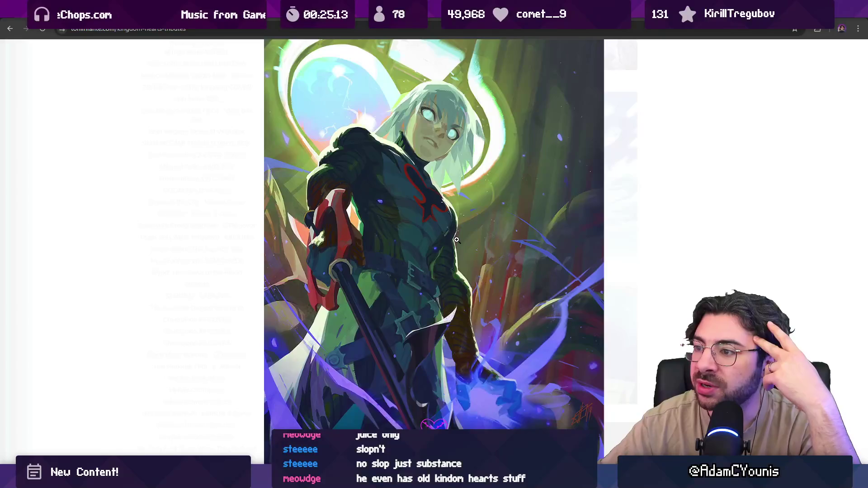
key(Right)
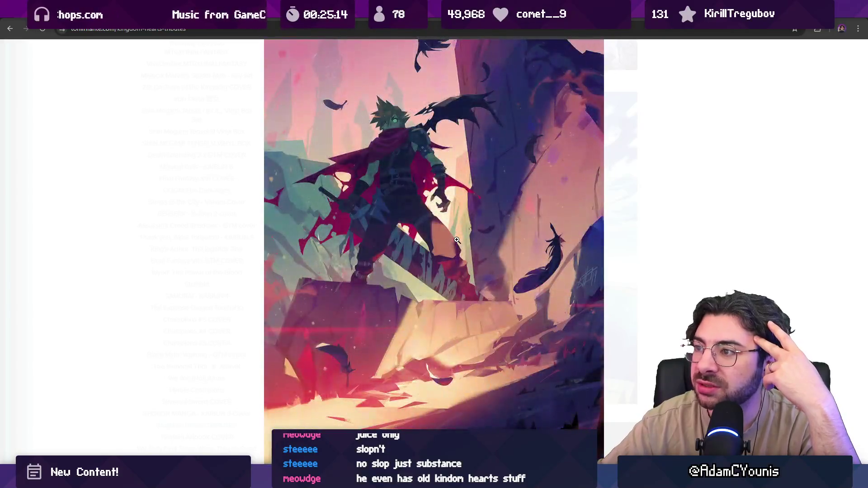
key(Right)
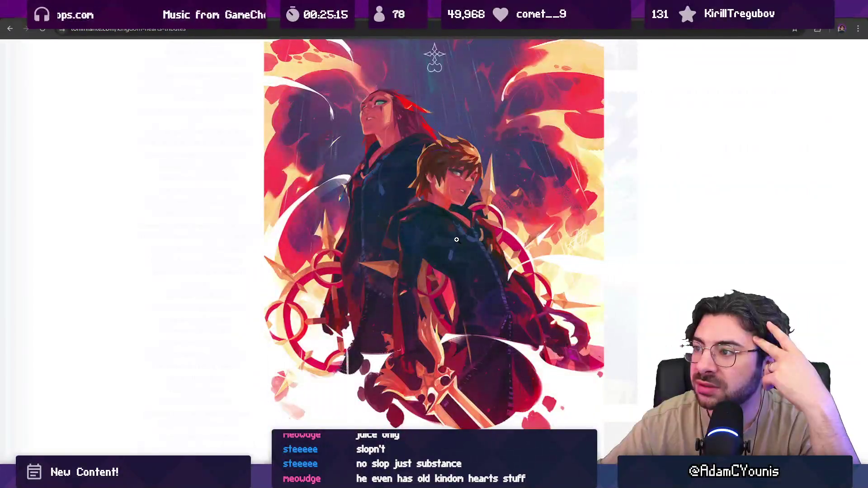
key(Right)
key(Right)
key(Right)
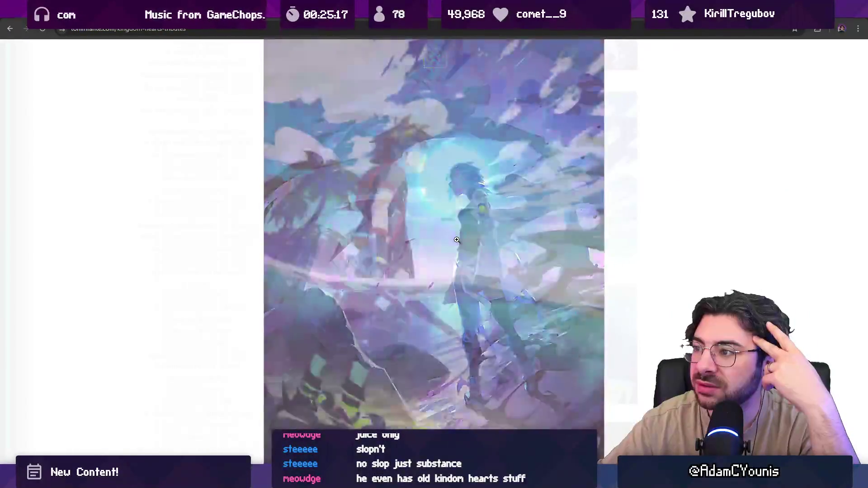
key(Left)
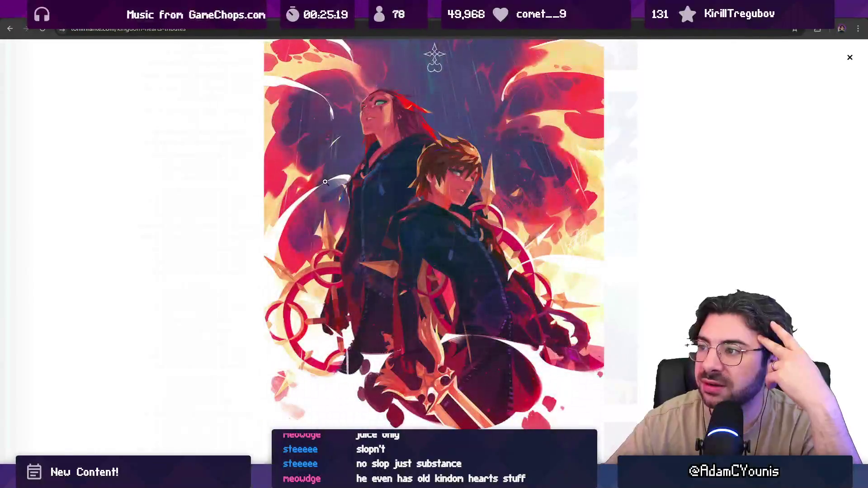
key(Right)
key(Left)
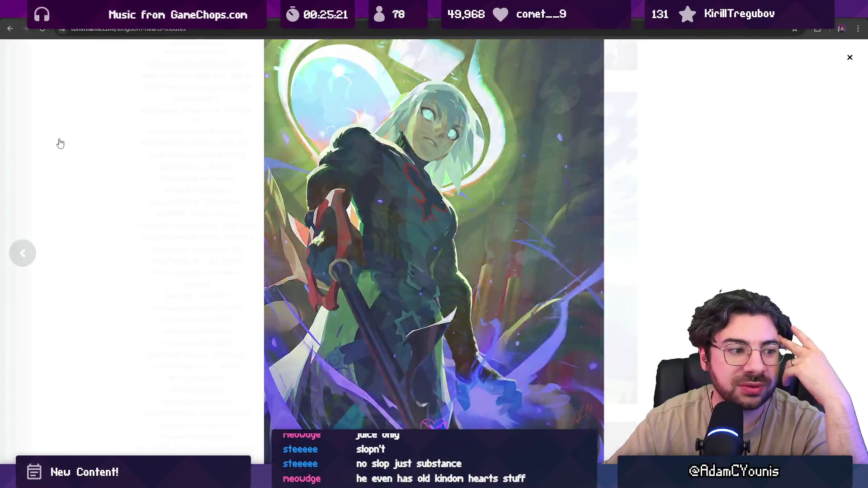
Close the enlarged artwork and return to the portfolio home gallery
click(72, 150)
scroll(290, 213, down, 5)
scroll(341, 209, up, 10)
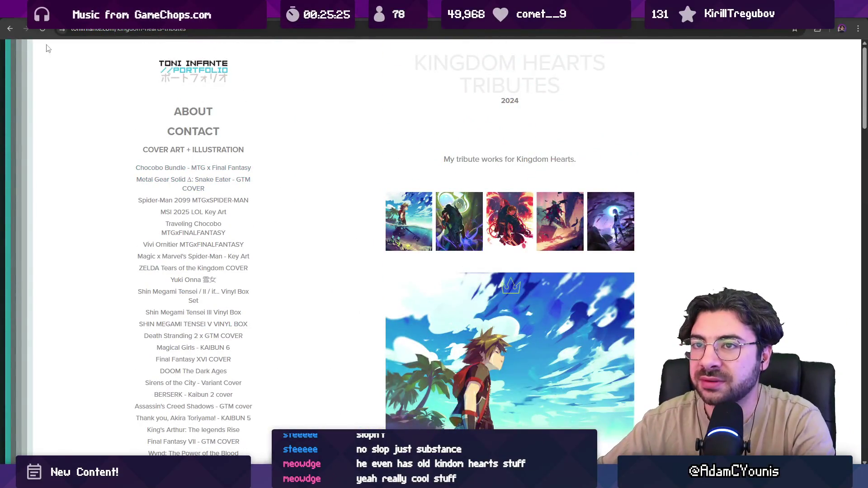
click(9, 29)
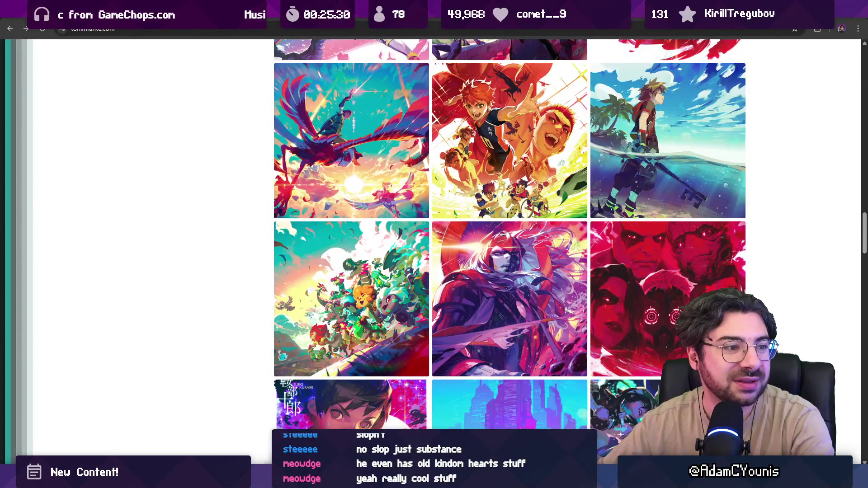
Scroll down through the portfolio illustration gallery and partway back up
scroll(366, 198, down, 3)
scroll(366, 198, down, 3)
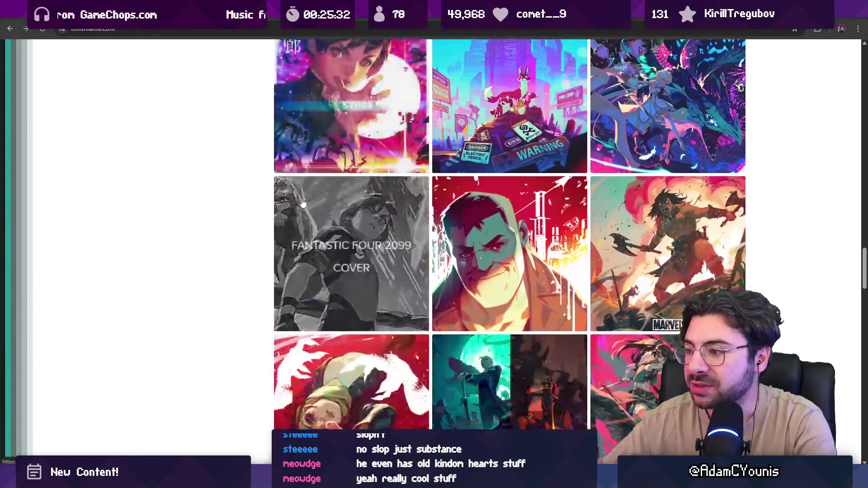
scroll(271, 192, down, 5)
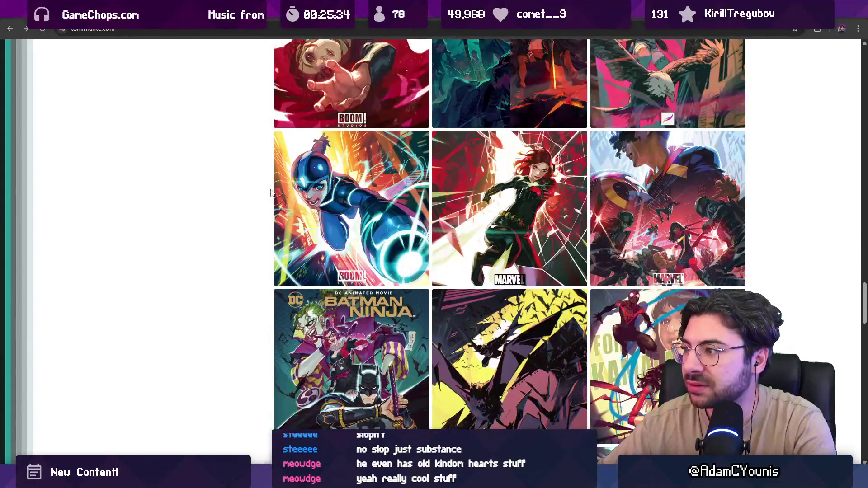
scroll(271, 192, down, 5)
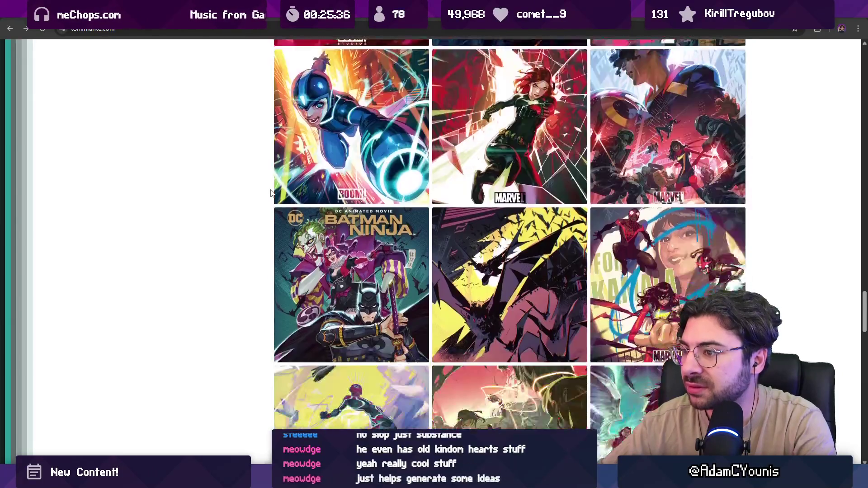
scroll(270, 193, down, 8)
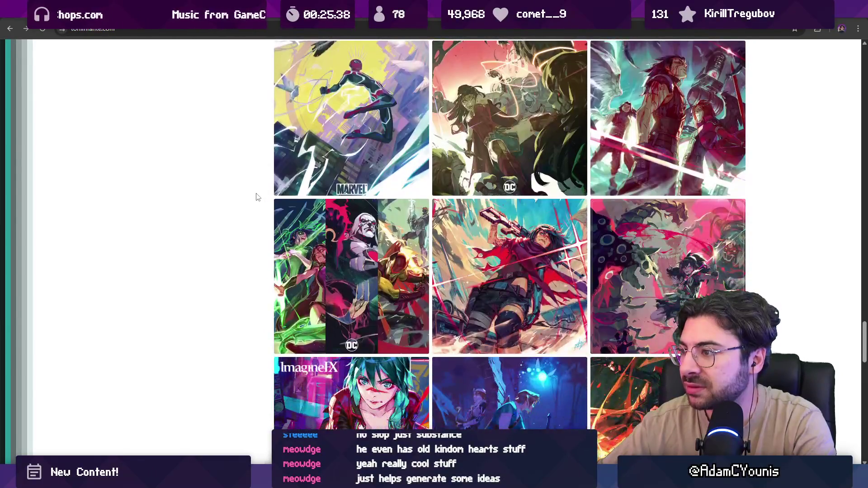
scroll(255, 202, down, 3)
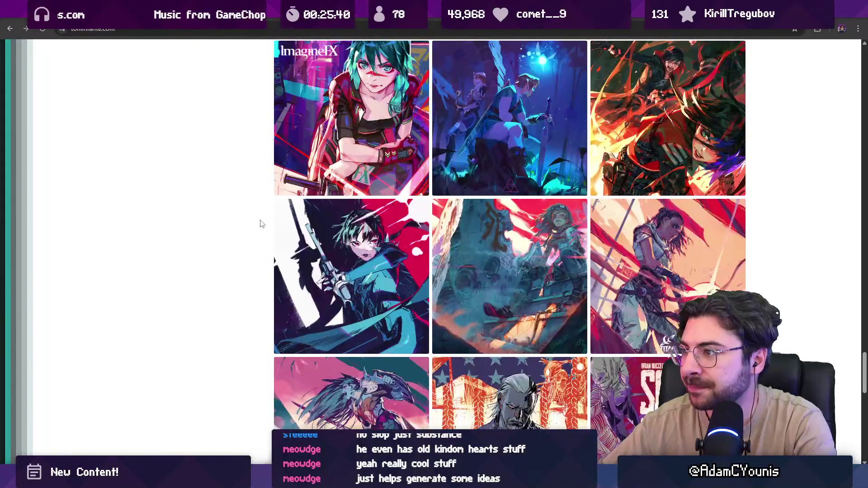
scroll(260, 222, down, 5)
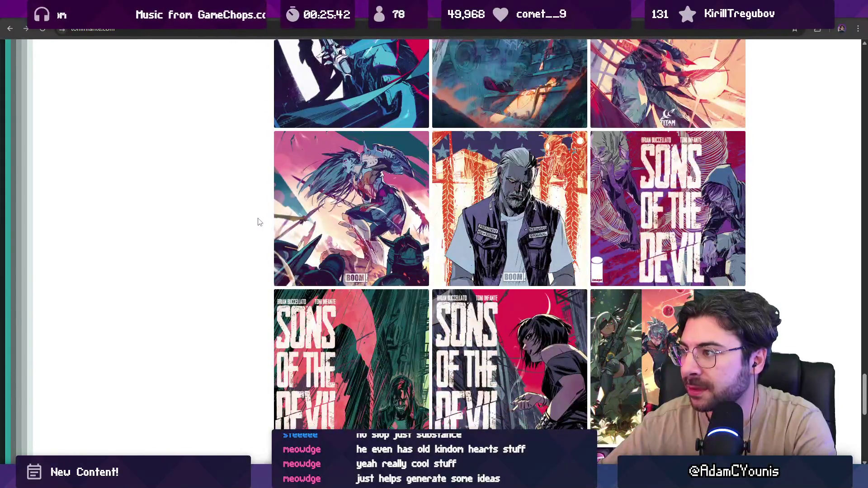
scroll(259, 222, down, 4)
scroll(260, 215, down, 3)
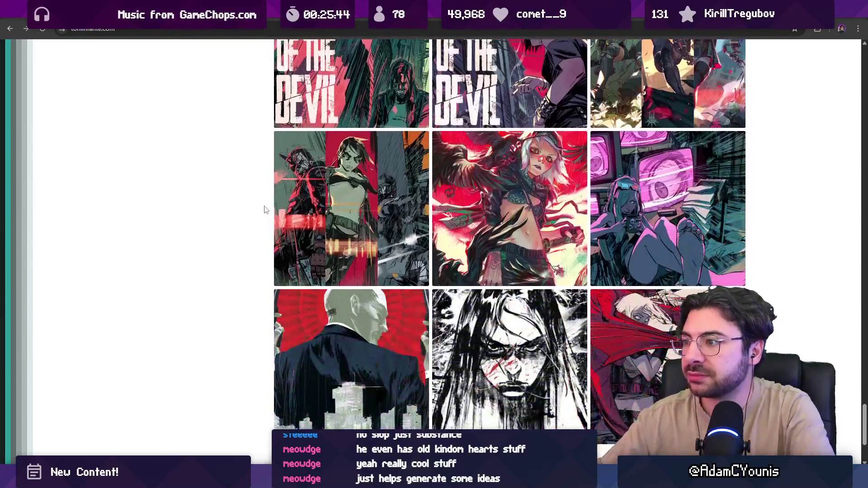
scroll(188, 222, up, 20)
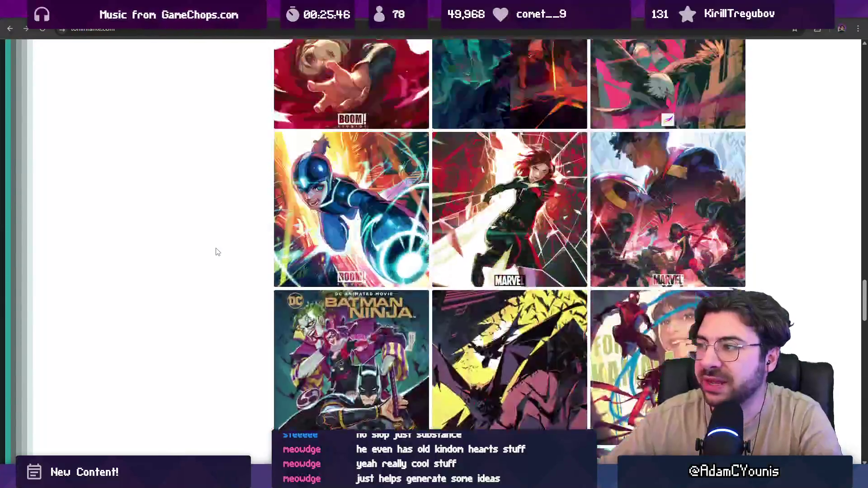
scroll(190, 187, up, 10)
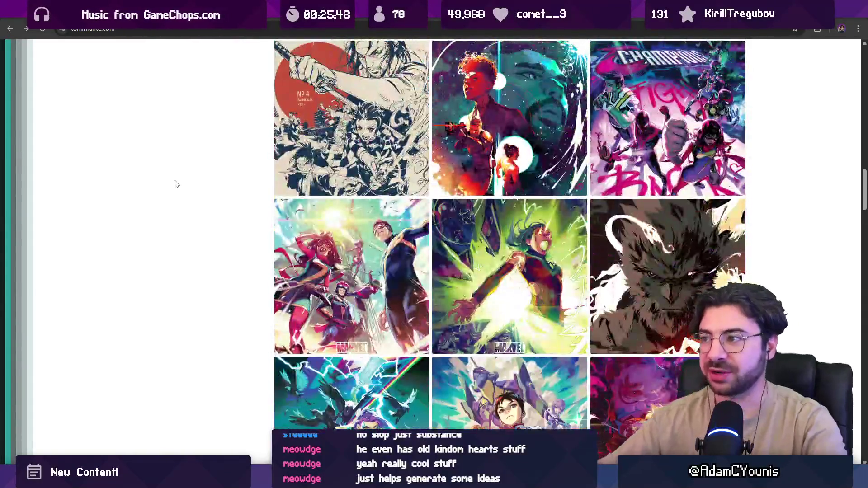
scroll(210, 240, up, 15)
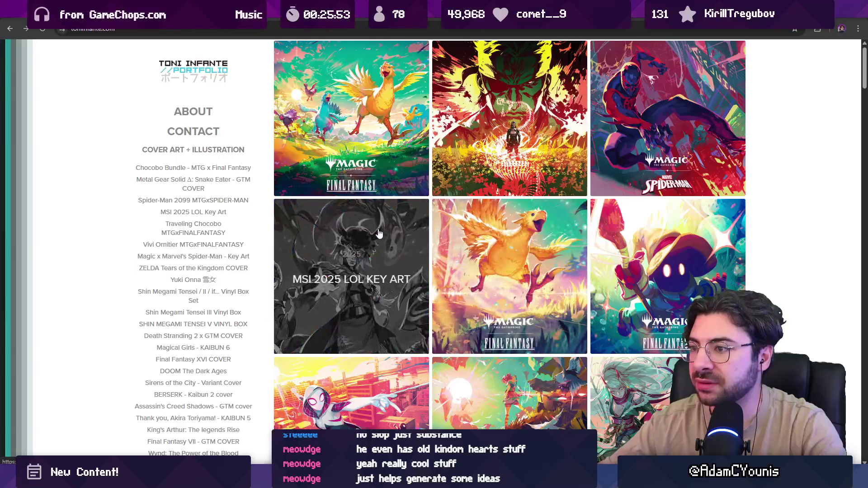
Open the MSI 2025 LOL Key Art project, view its key art enlarged, then return to the sketch canvas
click(377, 232)
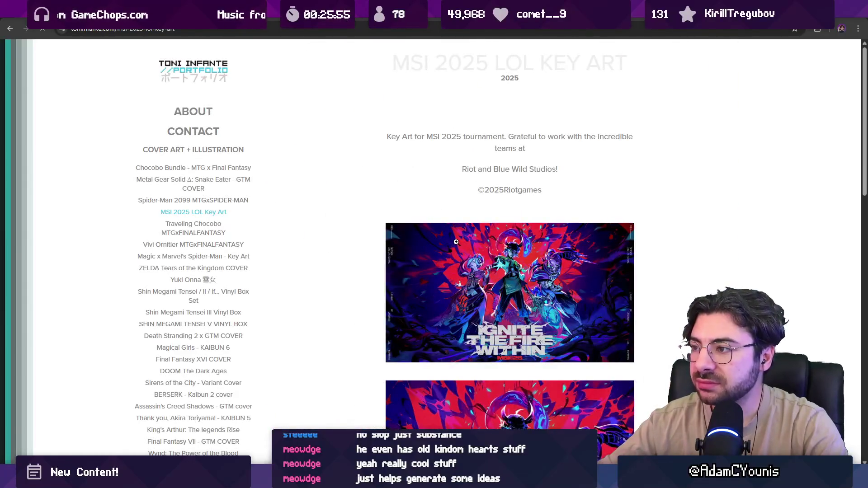
scroll(479, 291, down, 5)
click(476, 283)
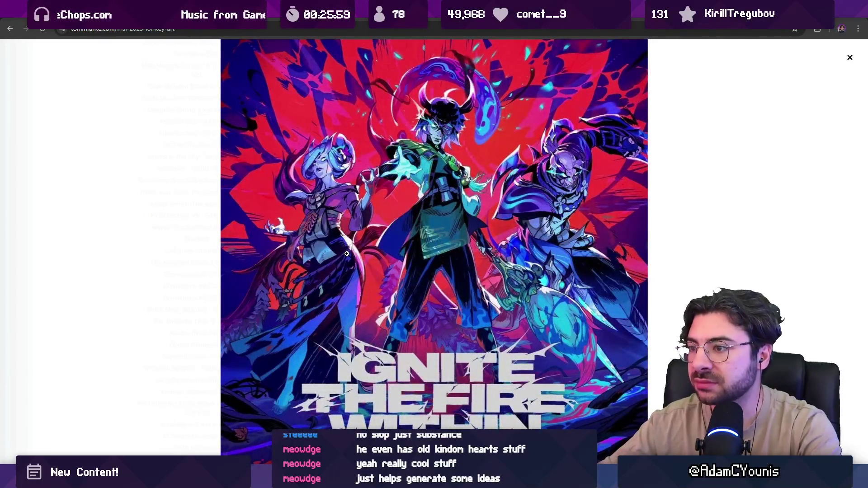
click(346, 254)
scroll(347, 253, down, 6)
scroll(324, 210, up, 9)
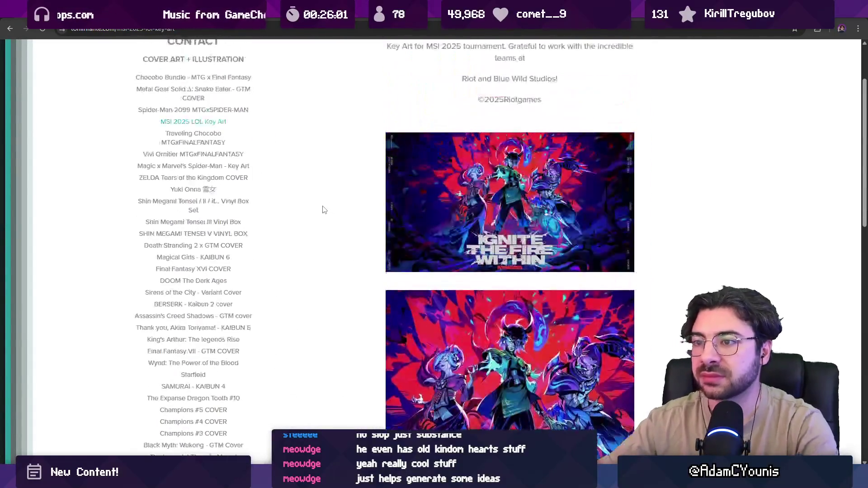
scroll(316, 190, up, 2)
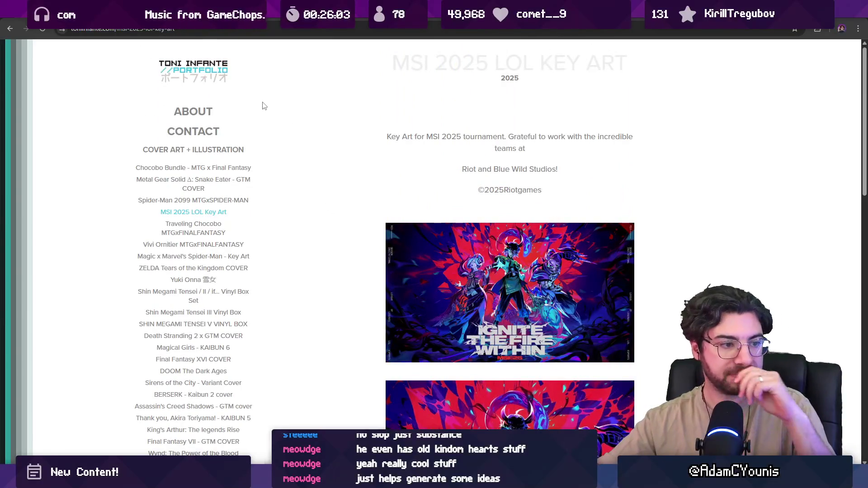
key(alt+Tab)
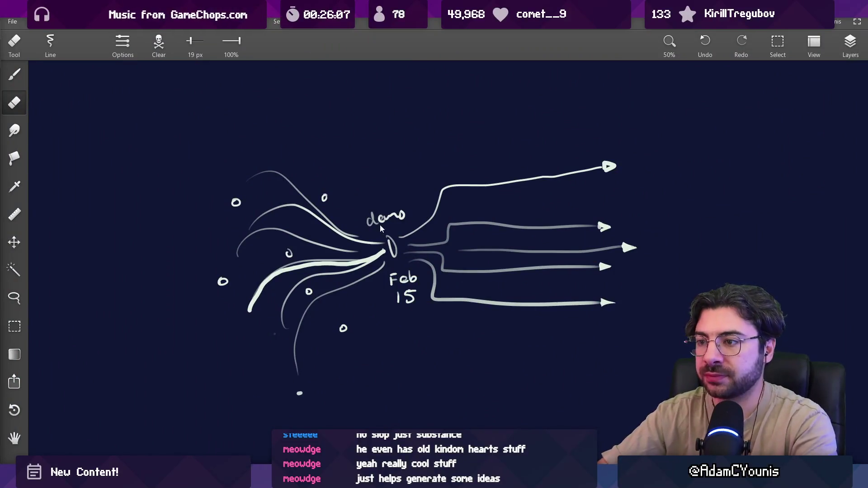
Lasso-select the whole old timeline sketch, delete it, clear the selection, and switch to Unity
key(l)
mouse_move(325, 143)
mouse_down()
mouse_move(405, 427)
mouse_move(678, 140)
mouse_move(355, 137)
mouse_up()
key(Delete)
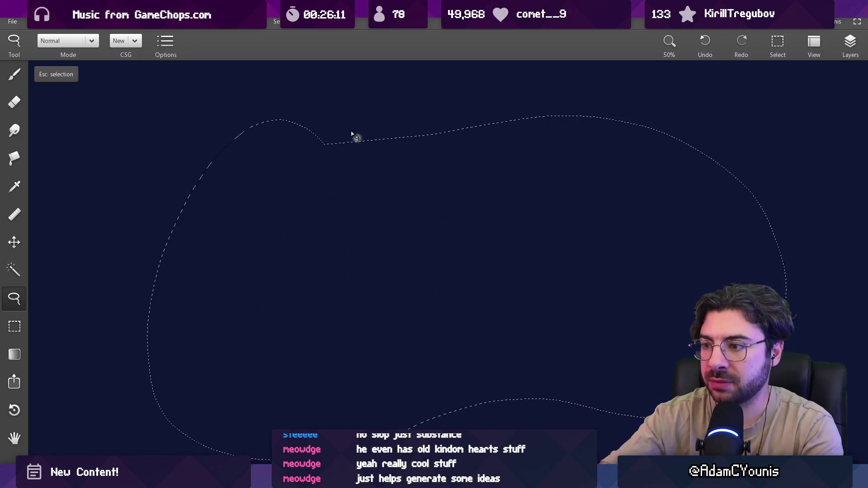
key(Escape)
key(alt+Tab)
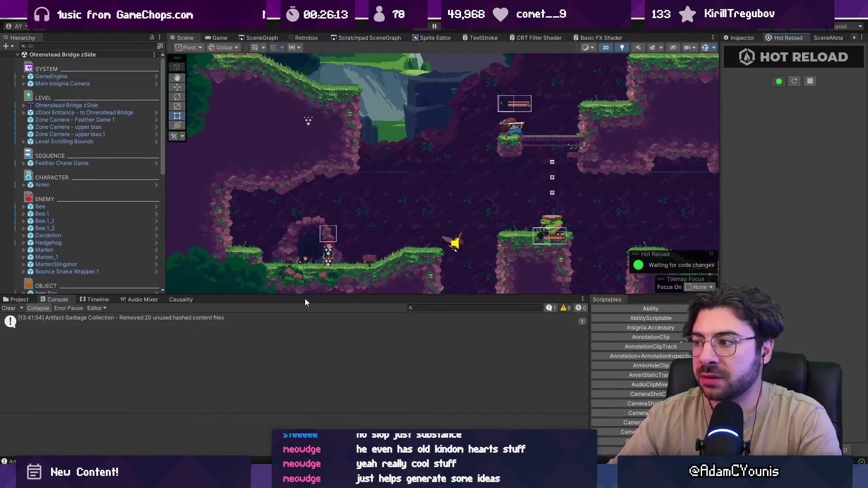
Make the Scene view taller, pan around the SceneGraph level map, then go back to the painting app
drag(308, 295, 344, 362)
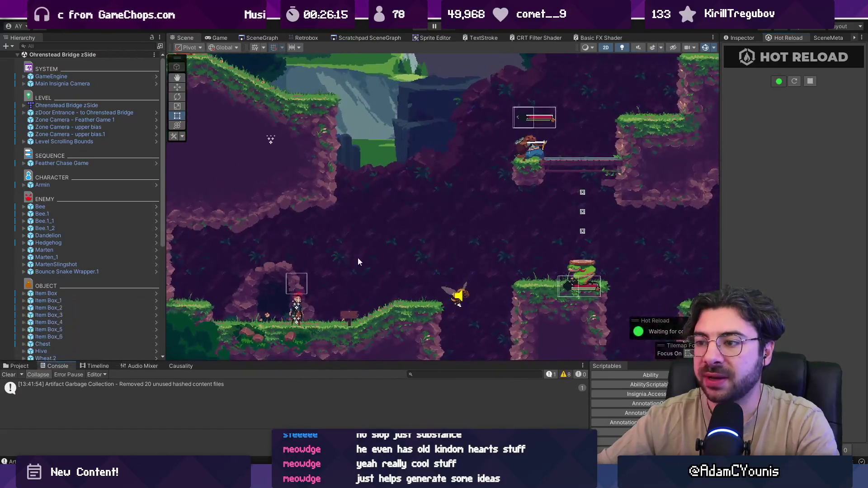
click(263, 38)
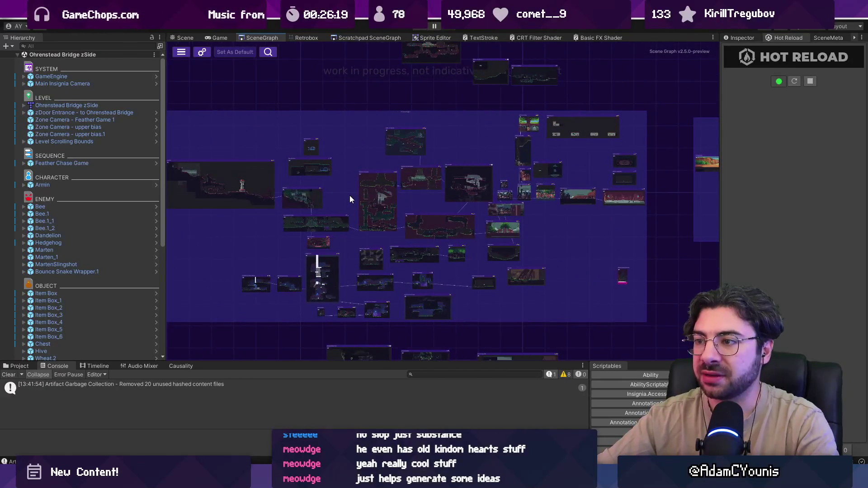
drag(349, 196, 372, 202)
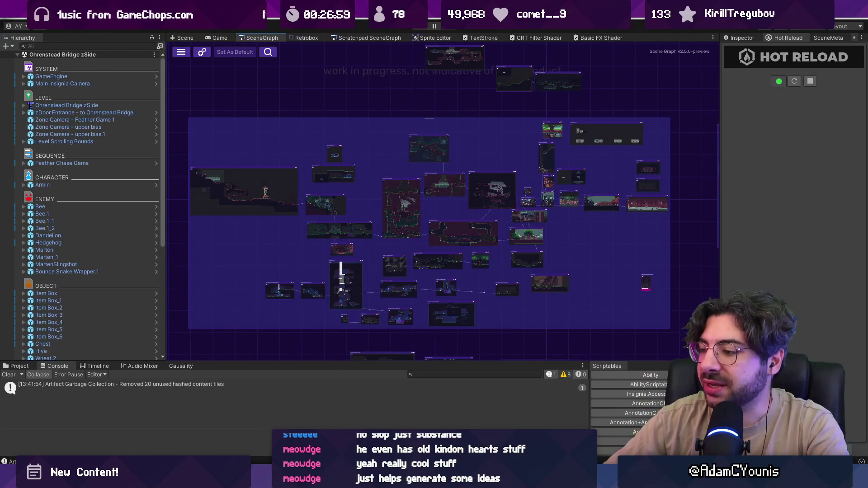
key(alt+Tab)
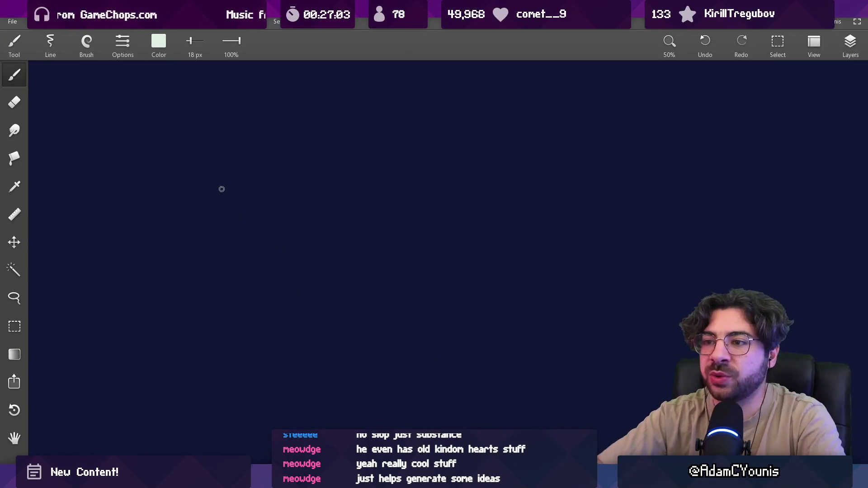
Draw five staggered chapter dashes stepping down the canvas
drag(172, 190, 218, 189)
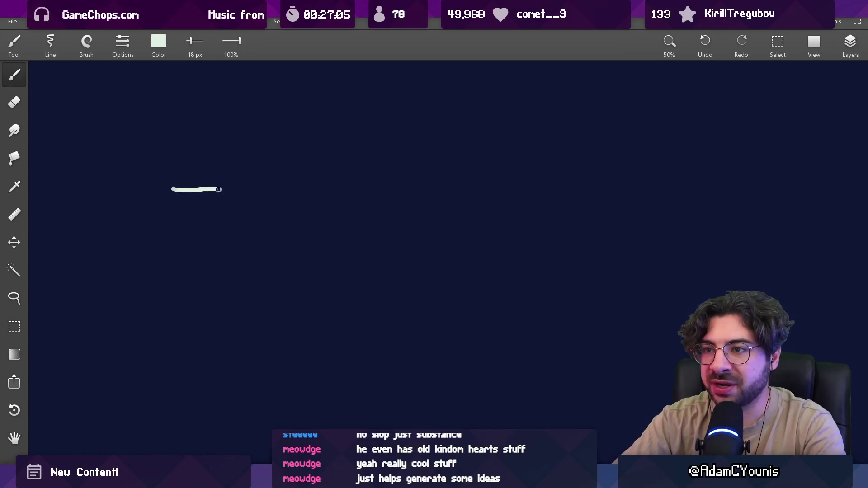
drag(246, 222, 290, 221)
drag(328, 259, 383, 261)
drag(417, 293, 469, 297)
drag(493, 331, 525, 329)
Label the staggered dashes Ch1 through Ch5
mouse_move(152, 227)
mouse_down()
mouse_move(152, 243)
mouse_move(197, 241)
mouse_up()
mouse_move(239, 261)
mouse_down()
mouse_move(240, 277)
mouse_move(264, 276)
mouse_up()
drag(269, 262, 324, 313)
mouse_move(332, 292)
mouse_down()
mouse_move(333, 311)
mouse_move(352, 310)
mouse_up()
drag(357, 293, 357, 311)
drag(409, 315, 415, 339)
mouse_move(420, 320)
mouse_down()
mouse_move(435, 342)
mouse_move(467, 331)
mouse_move(462, 343)
mouse_move(509, 368)
mouse_up()
mouse_move(511, 362)
mouse_down()
mouse_move(537, 367)
mouse_move(505, 335)
mouse_up()
Underline the 2020 heading, discarding a trial circle around the first chapters
scroll(454, 304, down, 2)
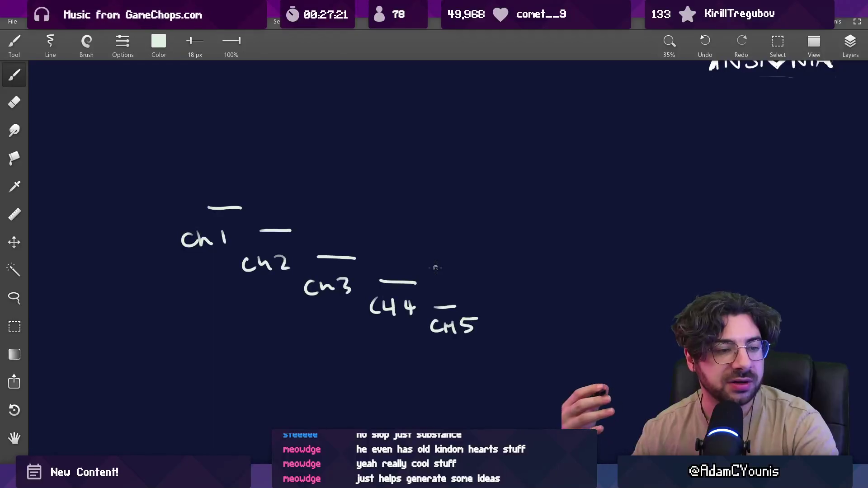
key(v)
key(b)
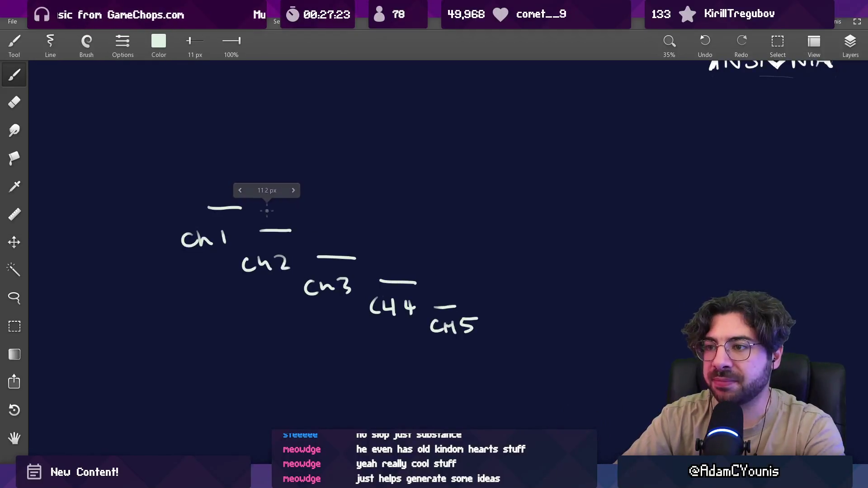
mouse_move(172, 184)
mouse_down()
mouse_move(296, 184)
mouse_move(174, 183)
mouse_up()
key(ctrl+z)
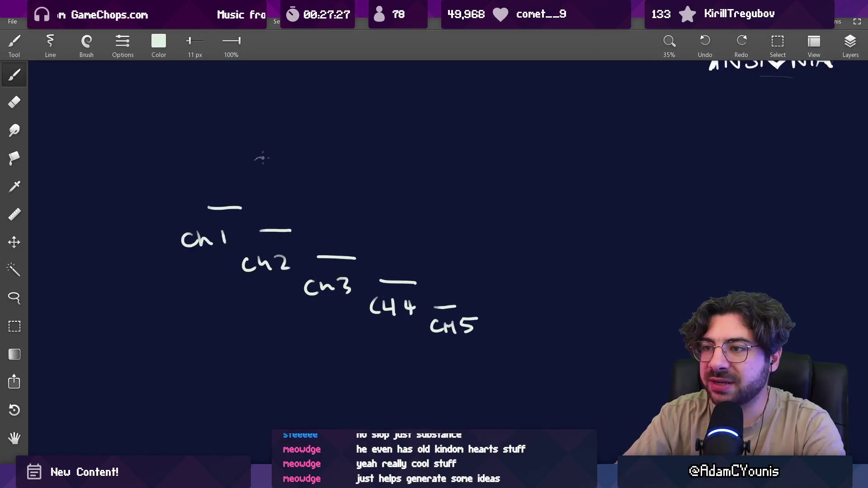
drag(254, 177, 312, 176)
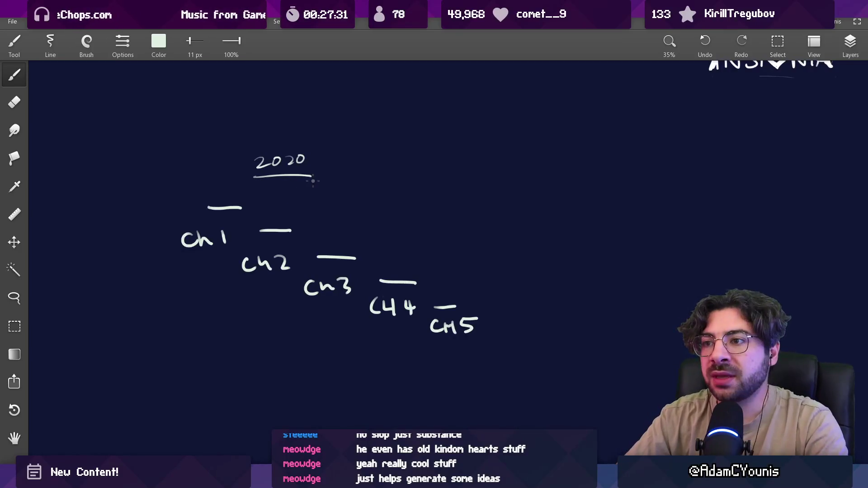
Draw a vertical divider right of the timeline and an arrow from 2020 toward 2026
scroll(318, 184, right, 5)
drag(446, 118, 438, 390)
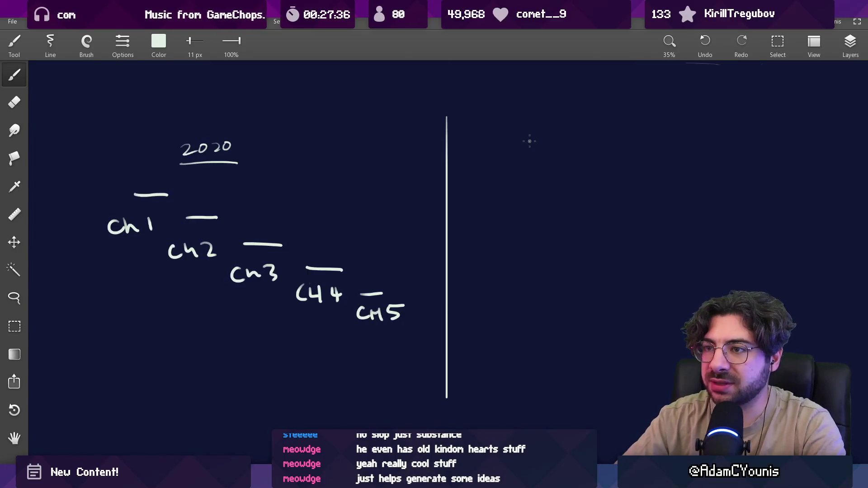
drag(277, 151, 406, 154)
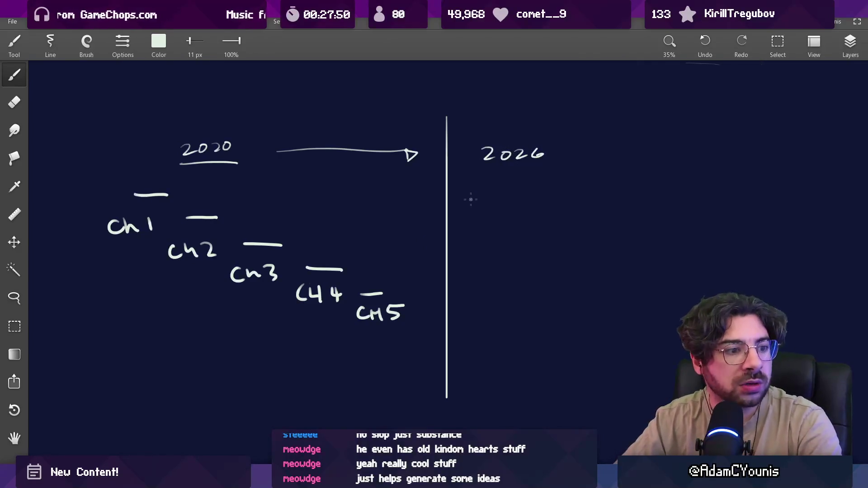
scroll(452, 226, right, 5)
Draw the 2026 baseline and stack wavy lines above it, tightest on top
mouse_move(398, 242)
mouse_down()
mouse_move(398, 269)
mouse_move(711, 269)
mouse_up()
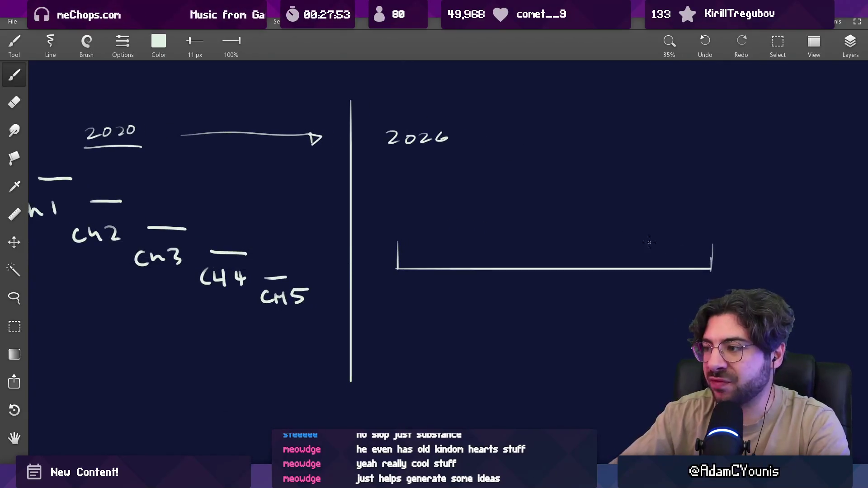
mouse_move(459, 257)
mouse_down()
mouse_move(601, 249)
mouse_move(707, 261)
mouse_up()
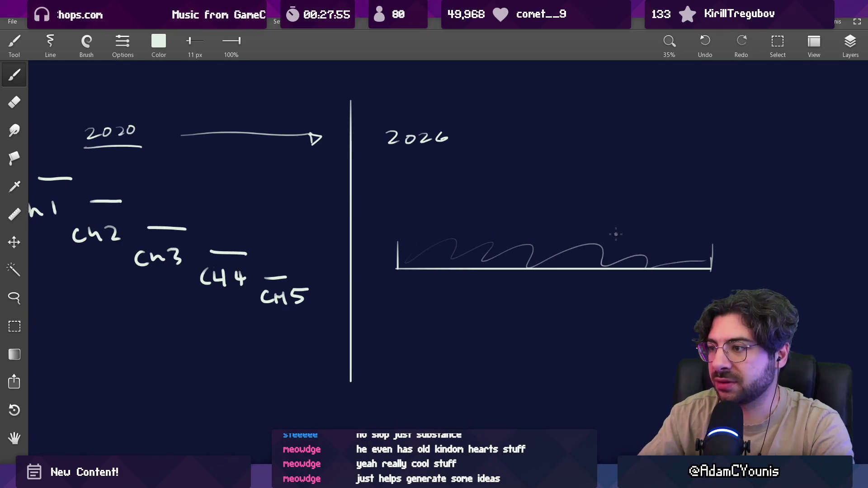
drag(528, 215, 618, 221)
drag(424, 200, 450, 201)
drag(564, 188, 699, 191)
scroll(501, 162, up, 5)
mouse_move(307, 184)
mouse_down()
mouse_move(320, 173)
mouse_move(474, 176)
mouse_move(287, 226)
mouse_move(588, 217)
mouse_move(690, 227)
mouse_up()
Temporarily circle the 2020 chapters, the 2026 waves and the ch1 label
scroll(690, 226, down, 5)
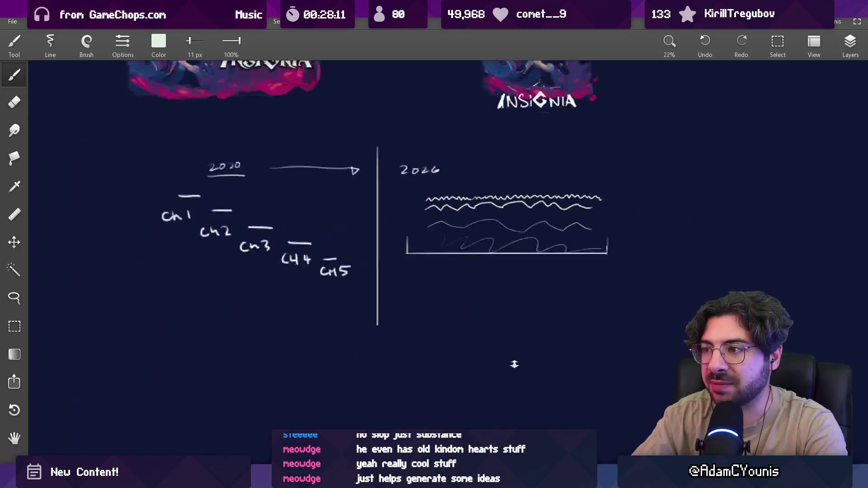
scroll(527, 225, up, 2)
scroll(424, 212, left, 3)
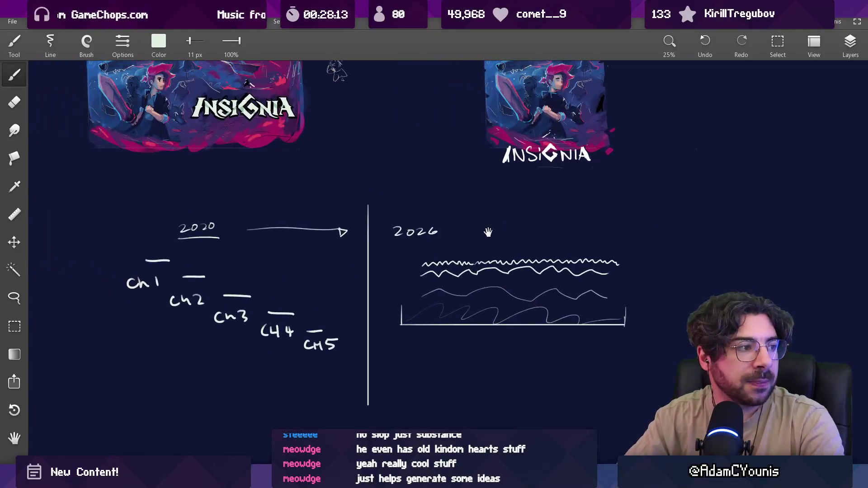
scroll(419, 223, down, 1)
scroll(425, 287, right, 2)
scroll(412, 252, left, 3)
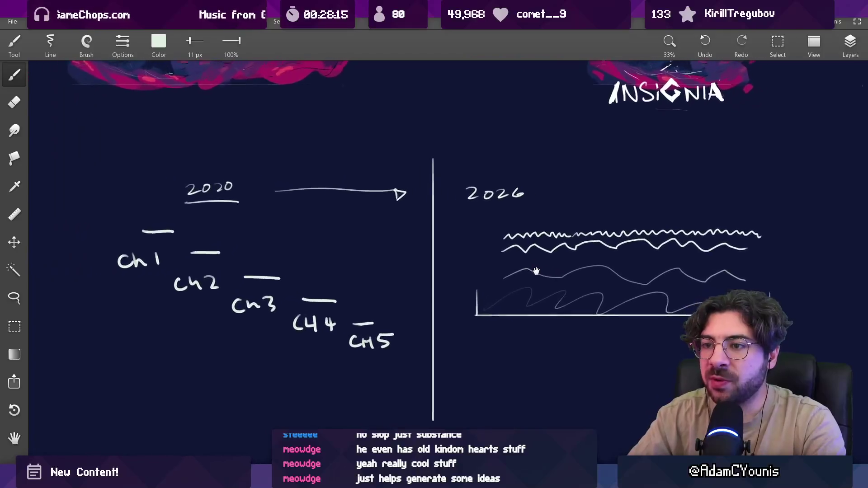
scroll(384, 271, up, 2)
drag(253, 268, 226, 261)
drag(436, 253, 445, 237)
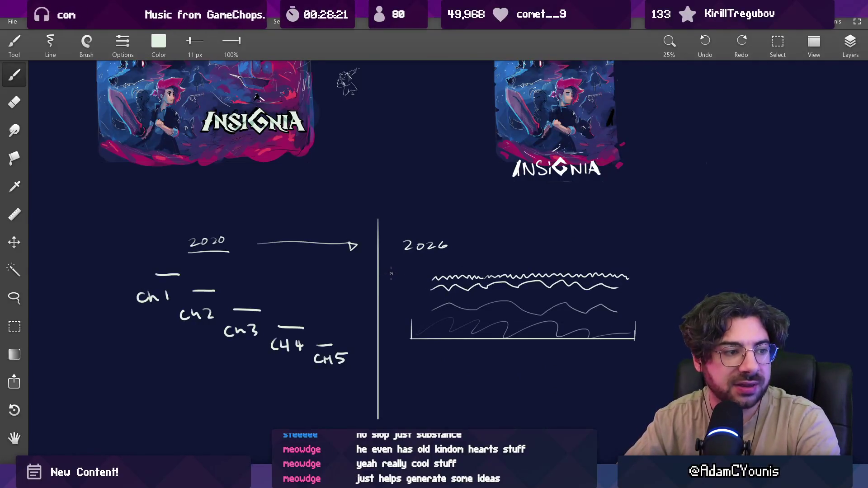
mouse_move(156, 248)
mouse_down()
mouse_move(136, 309)
mouse_move(133, 252)
mouse_up()
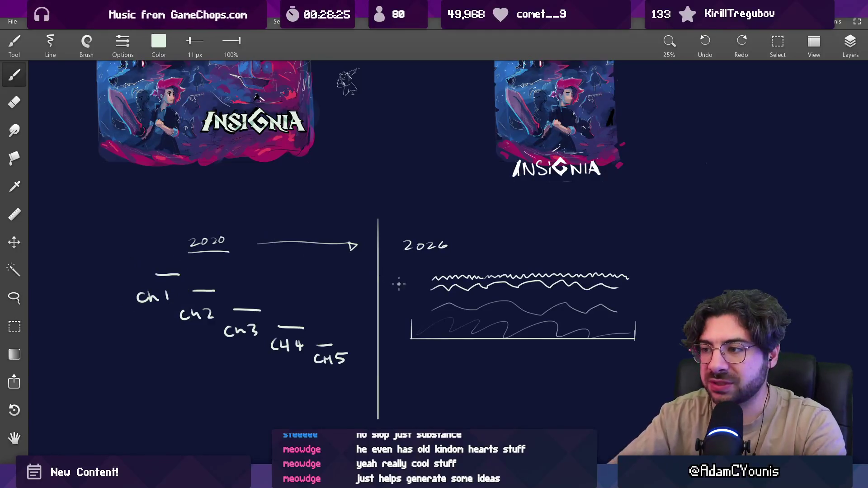
Draw a vertical marker line across the 2026 waves
drag(457, 261, 457, 361)
drag(435, 271, 443, 263)
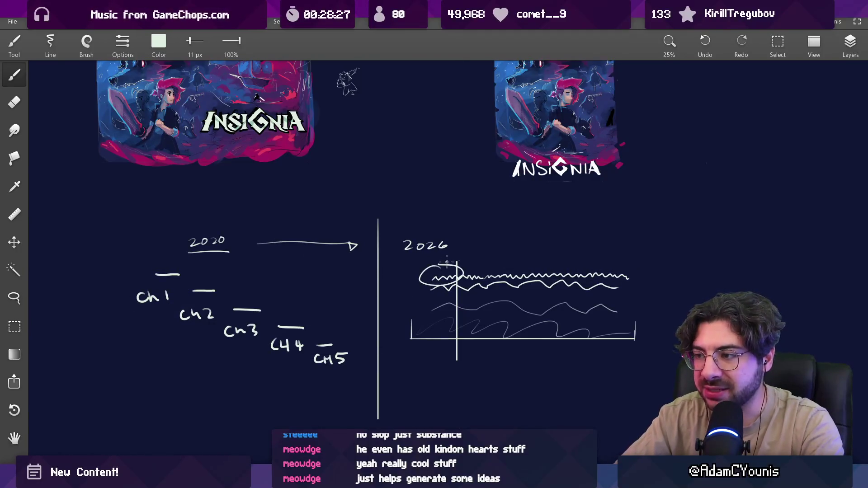
scroll(454, 257, up, 5)
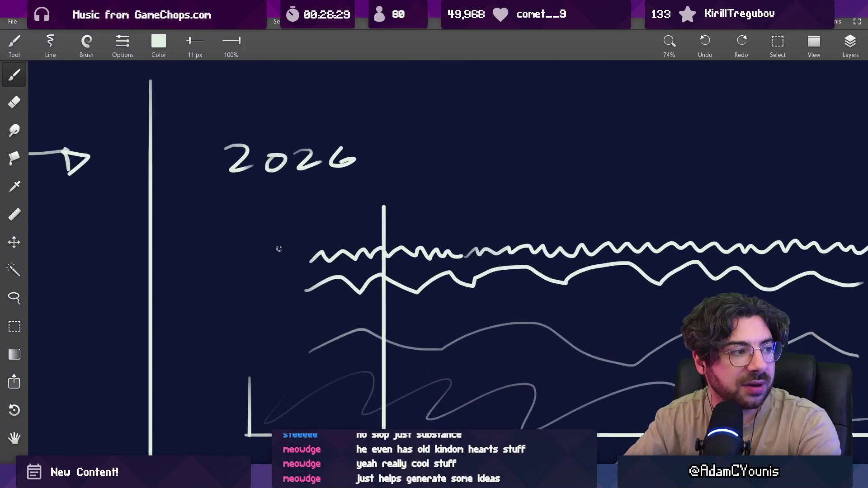
scroll(400, 240, down, 4)
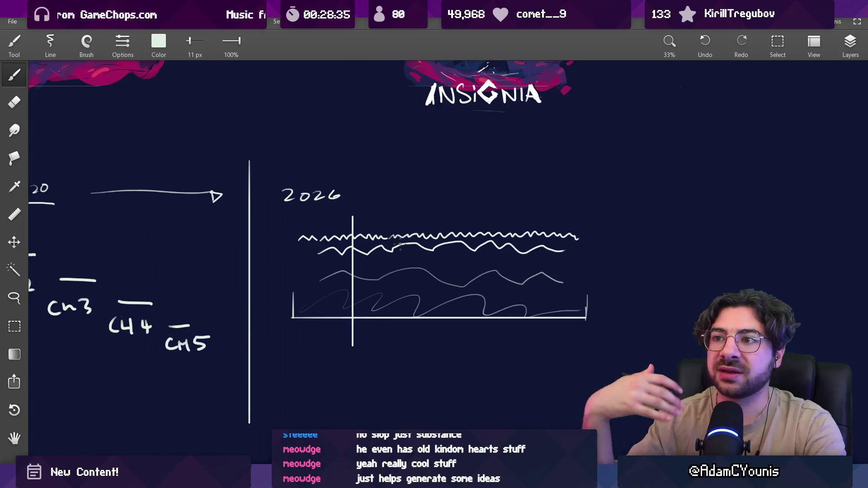
scroll(370, 257, left, 3)
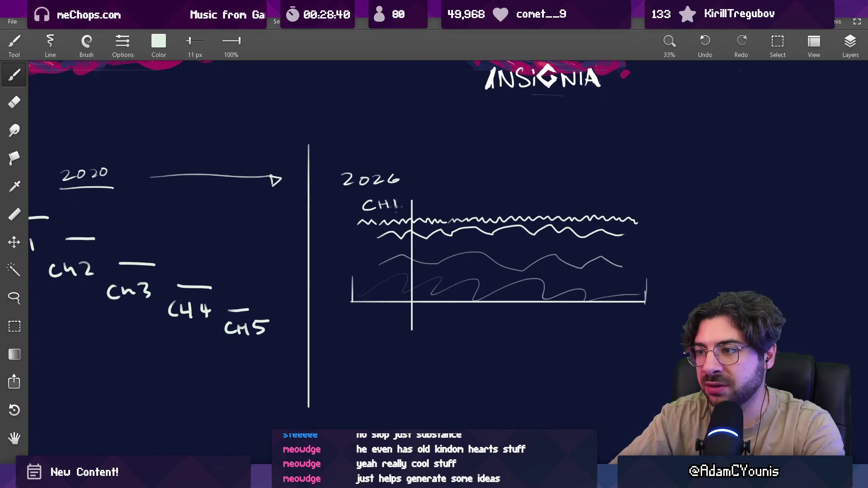
scroll(400, 207, up, 5)
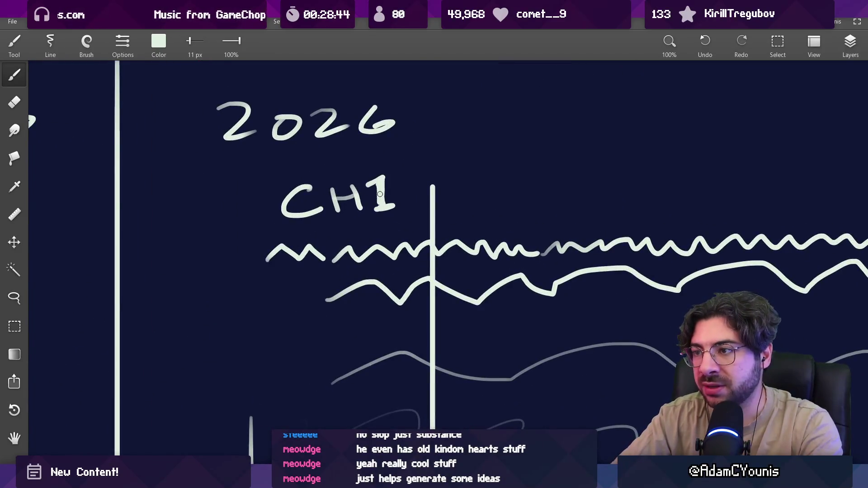
Erase most of the tight top wave with an enlarged eraser
key(e)
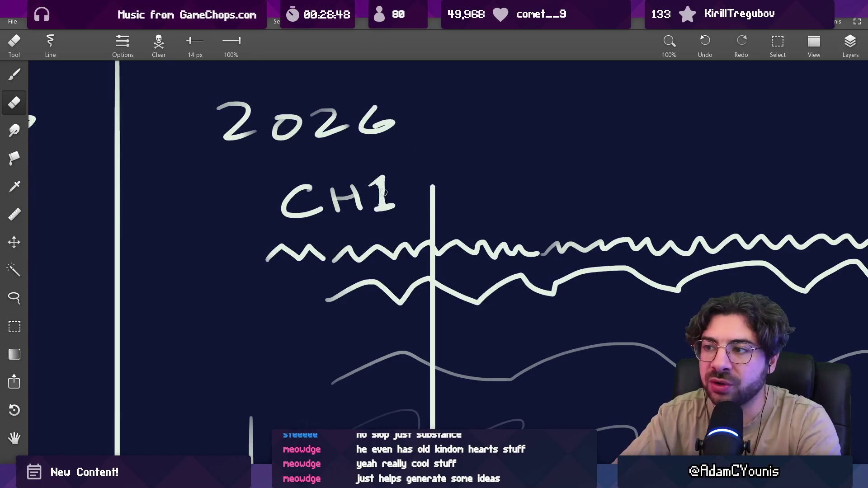
key(b)
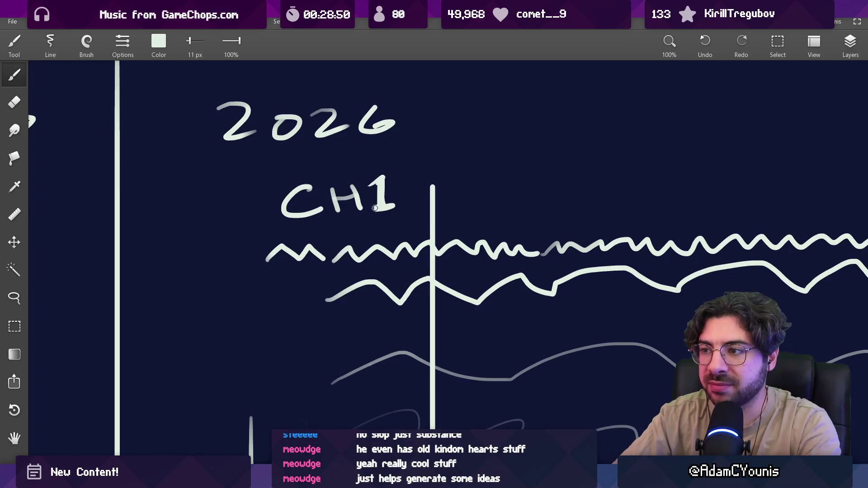
key(e)
scroll(385, 206, down, 6)
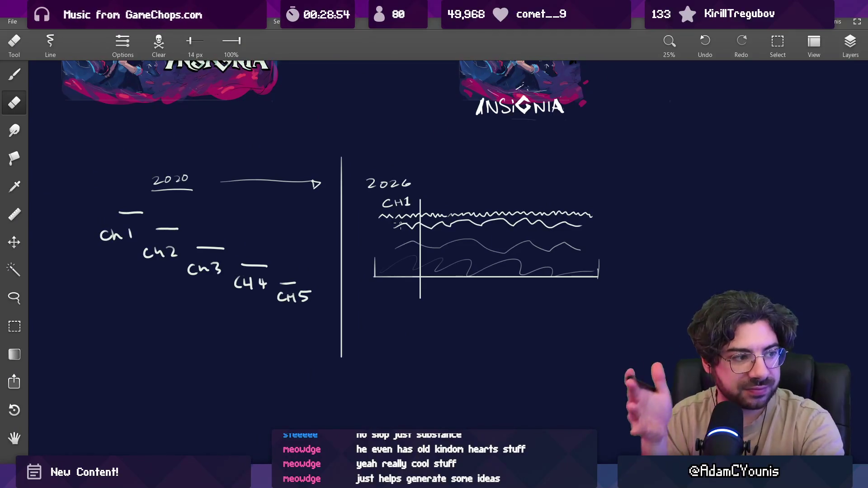
drag(395, 254, 300, 257)
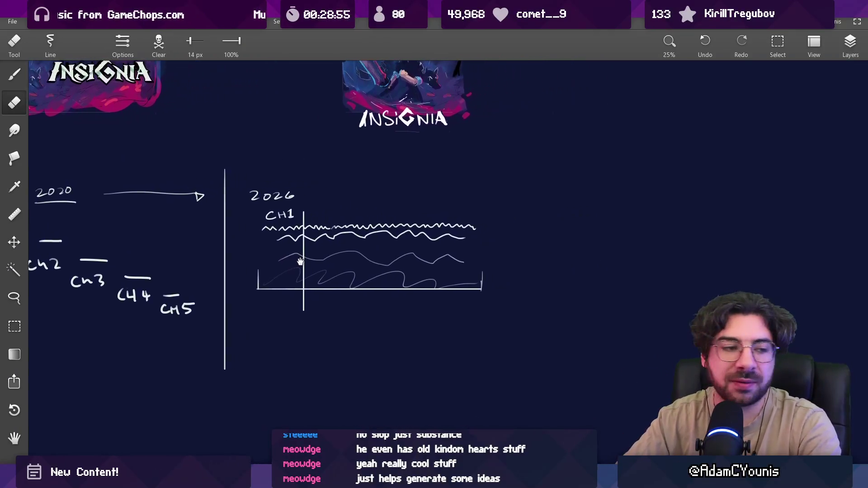
scroll(335, 210, up, 5)
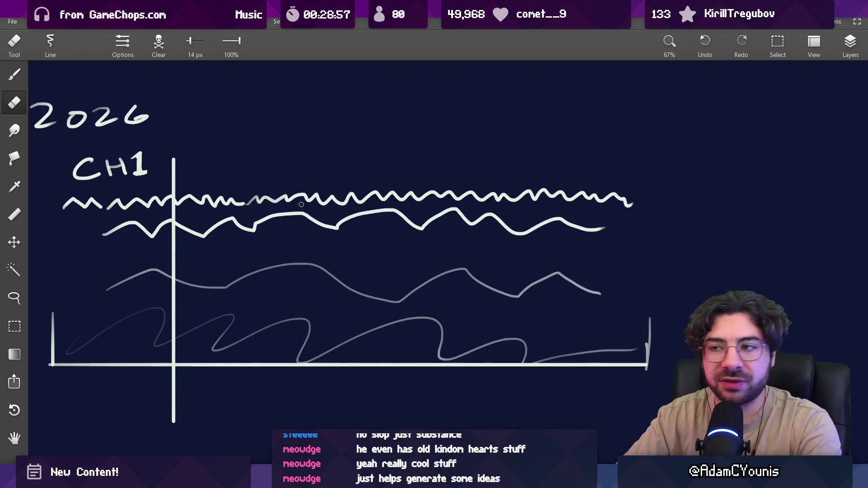
key(bracketright)
key(bracketright)
key(bracketright)
mouse_move(253, 200)
mouse_down()
mouse_move(465, 190)
mouse_move(260, 198)
mouse_move(621, 201)
mouse_up()
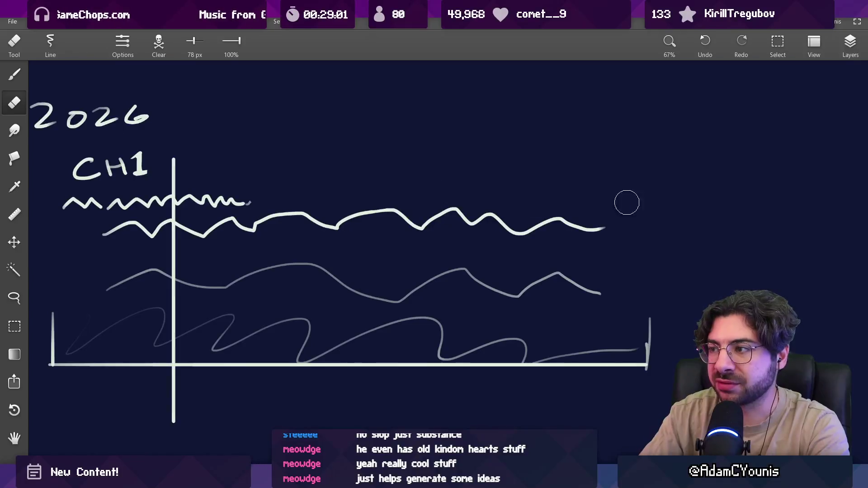
Start a chapter label, then undo and erase the mistaken CH letters
key(b)
drag(220, 173, 231, 172)
mouse_move(236, 156)
mouse_down()
mouse_move(235, 170)
mouse_move(283, 169)
mouse_up()
key(ctrl+z)
key(ctrl+z)
key(e)
drag(212, 165, 256, 172)
Write chapter numbers 3, 4 and 5 along the waves
key(b)
mouse_move(326, 154)
mouse_down()
mouse_move(347, 161)
mouse_move(333, 172)
mouse_up()
mouse_move(432, 154)
mouse_down()
mouse_move(430, 163)
mouse_move(452, 166)
mouse_up()
drag(448, 157, 448, 169)
drag(535, 156, 535, 175)
drag(536, 155, 553, 155)
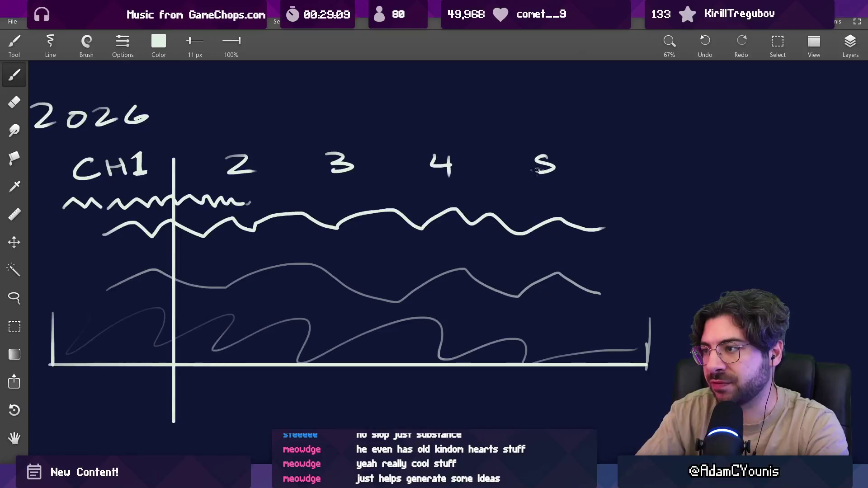
Erase the right end of the thin grey wave and break it with gaps
scroll(365, 202, down, 2)
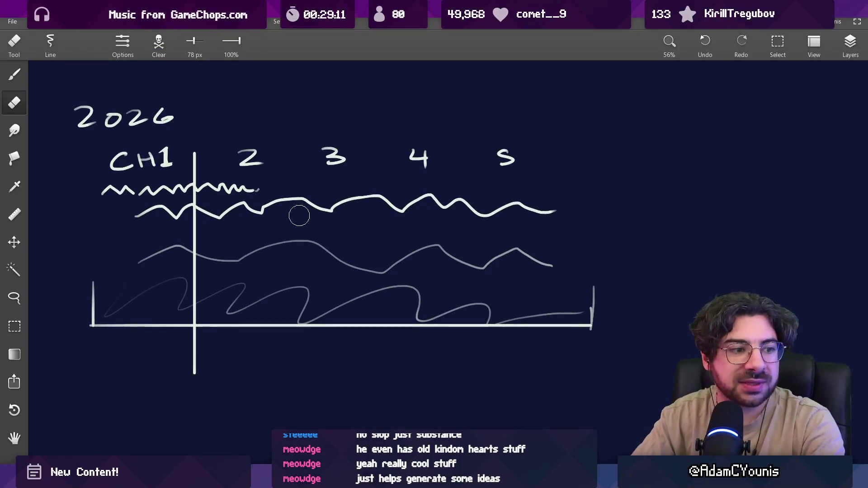
mouse_move(349, 266)
mouse_down()
mouse_move(494, 250)
mouse_move(542, 260)
mouse_up()
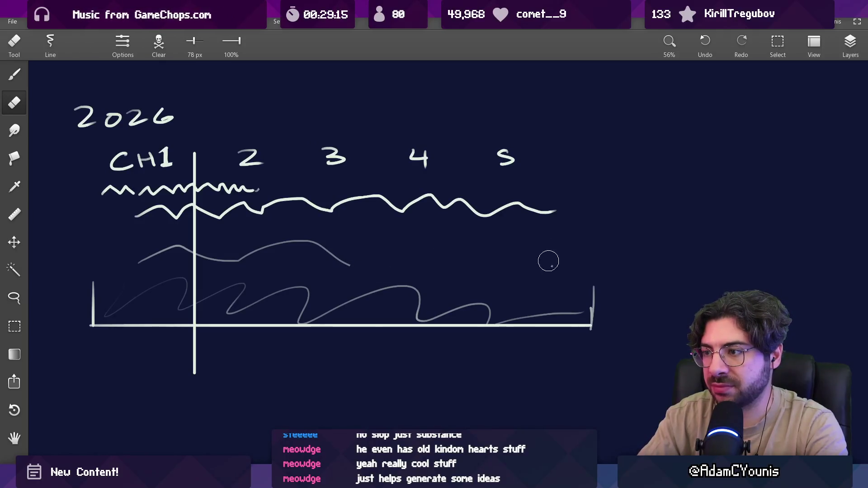
key(ctrl+z)
mouse_move(440, 249)
mouse_down()
mouse_move(543, 252)
mouse_move(551, 265)
mouse_up()
drag(407, 250, 359, 262)
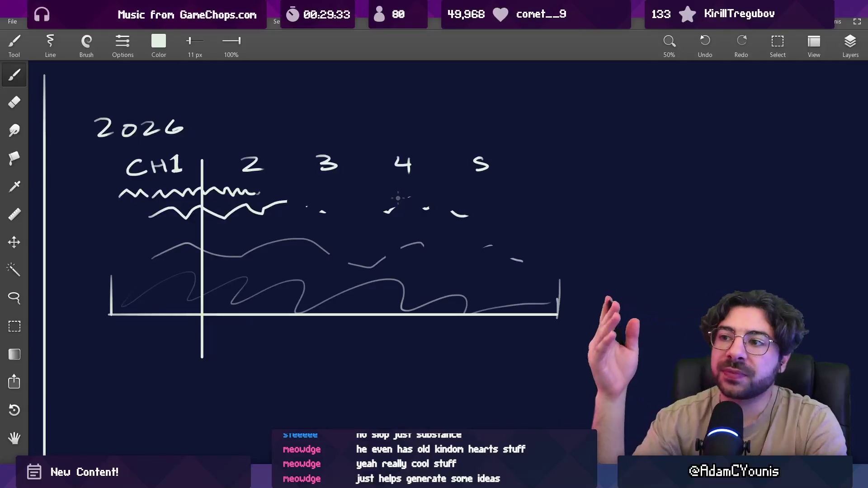
Draw a time arrow below the chart and a vertical scale line at its right
drag(431, 128, 421, 409)
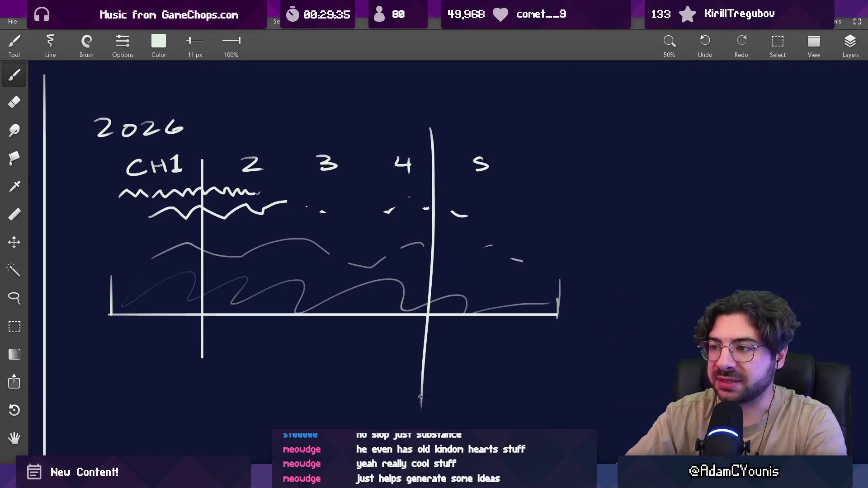
key(ctrl+z)
drag(152, 351, 519, 348)
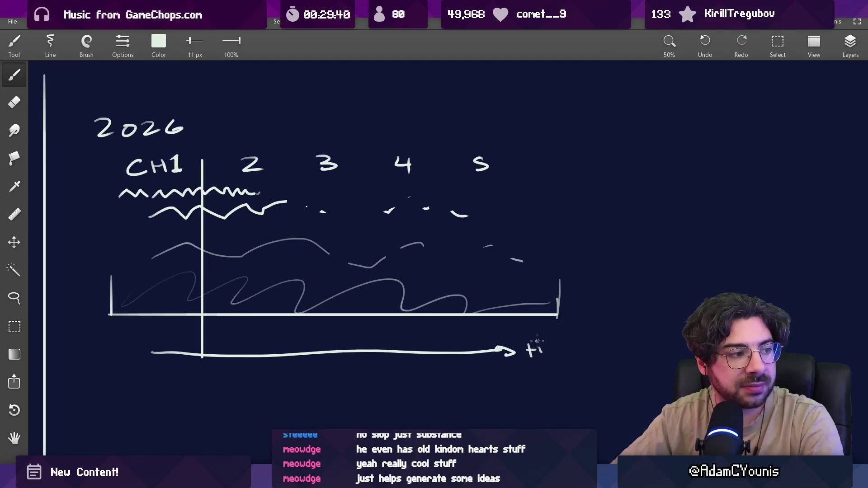
drag(589, 161, 590, 300)
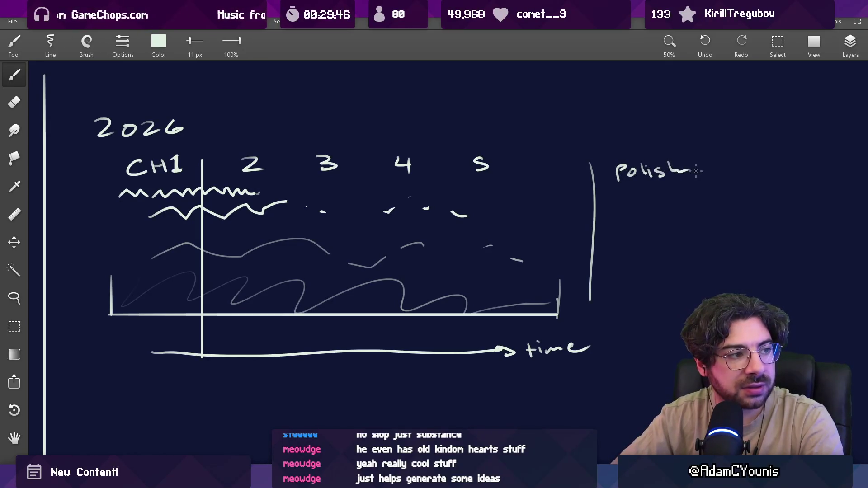
Erase the stray tail of the h in 'polish', and try then undo a chapter 4–5 divider
key(e)
mouse_move(688, 169)
mouse_down()
mouse_move(713, 161)
mouse_move(679, 174)
mouse_up()
key(b)
scroll(496, 201, down, 3)
scroll(496, 200, up, 3)
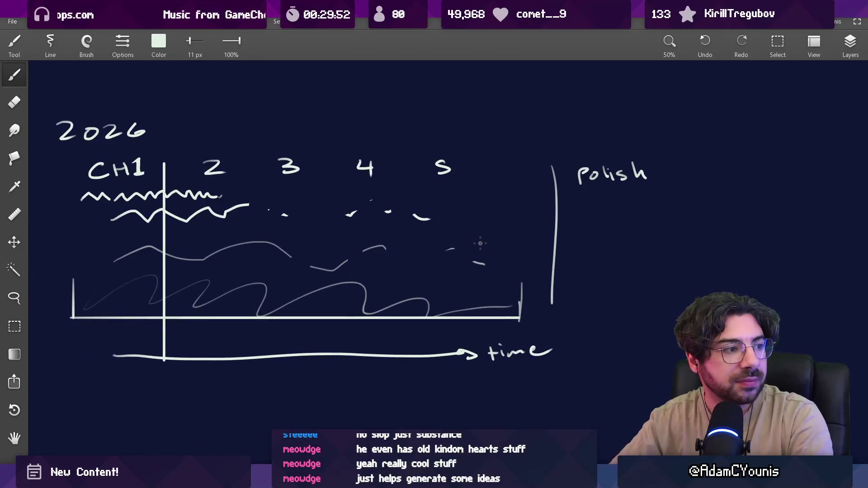
drag(405, 129, 409, 359)
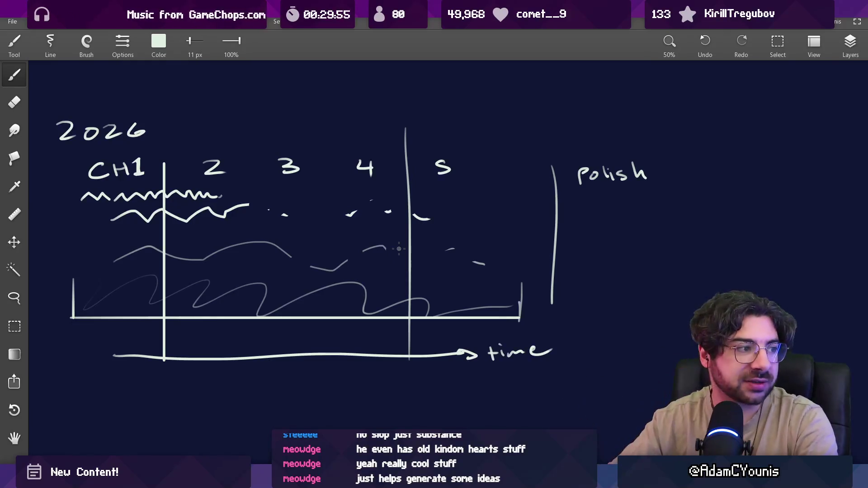
key(ctrl+z)
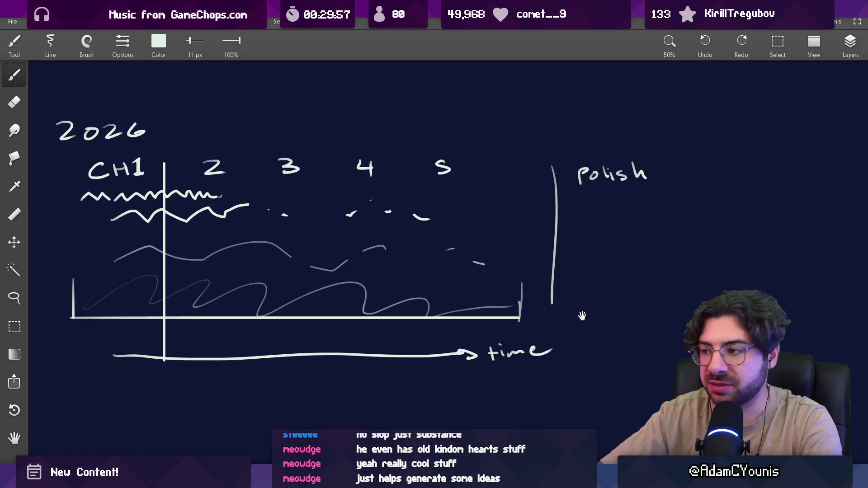
Lasso-move 'time' below the arrow and 'polish' lower on the scale
drag(581, 316, 570, 287)
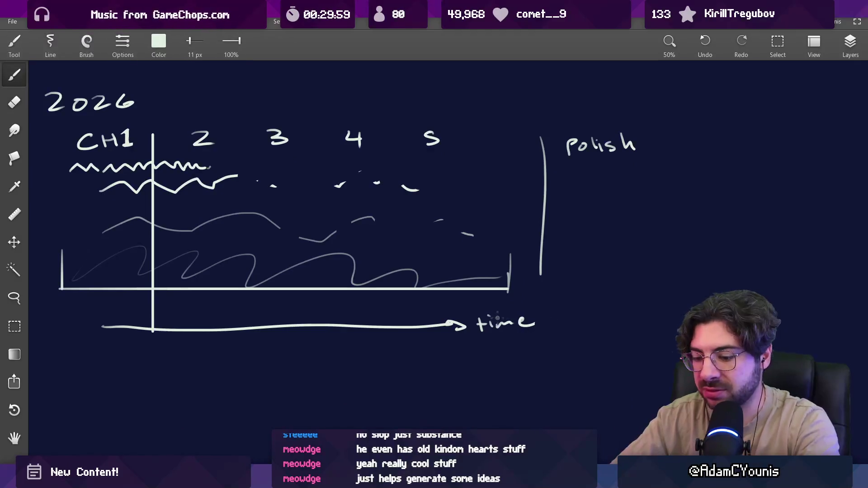
key(l)
drag(469, 312, 305, 353)
mouse_move(603, 136)
mouse_down()
mouse_move(563, 131)
mouse_move(595, 198)
mouse_up()
key(b)
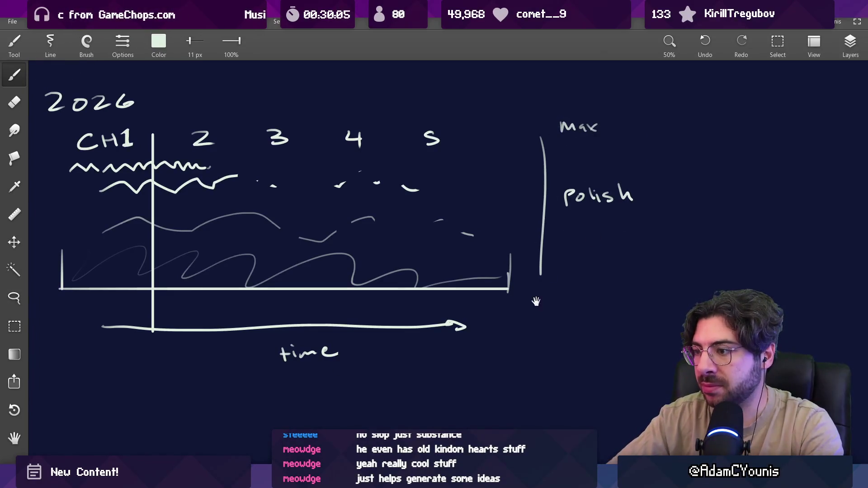
Erase the stray mark before 'credits' and extend the scale line down past it
drag(536, 302, 534, 286)
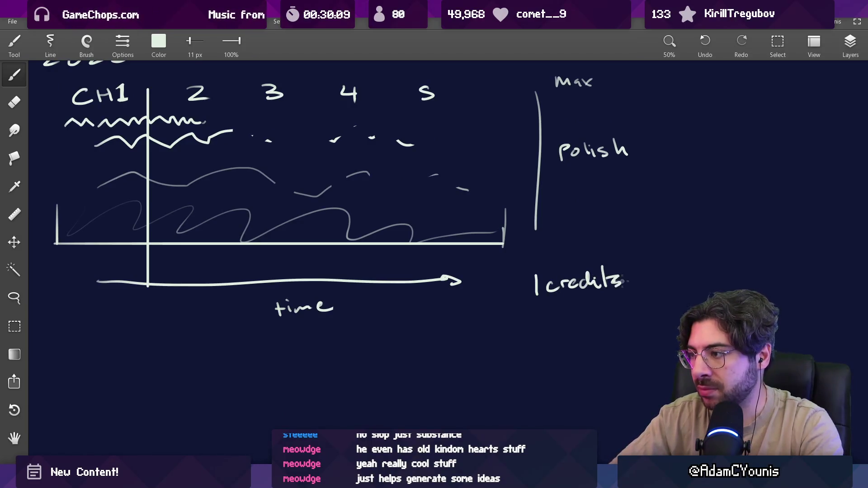
key(e)
drag(536, 273, 536, 296)
key(b)
drag(537, 246, 539, 337)
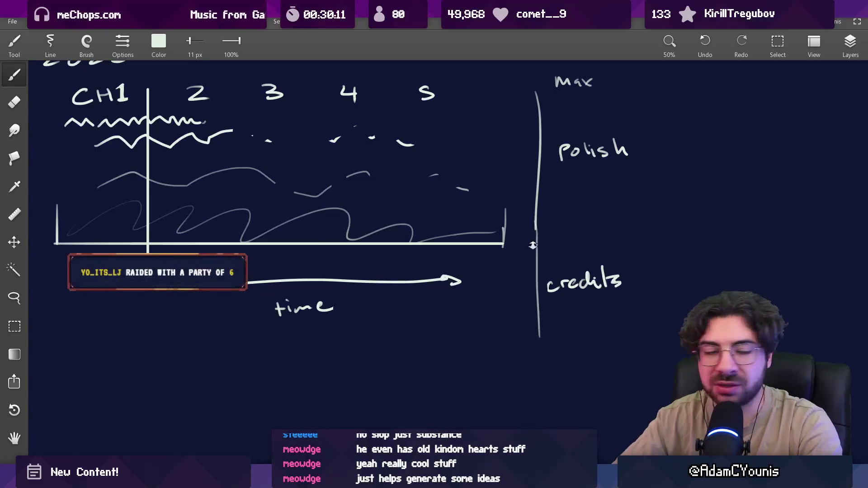
scroll(559, 293, down, 2)
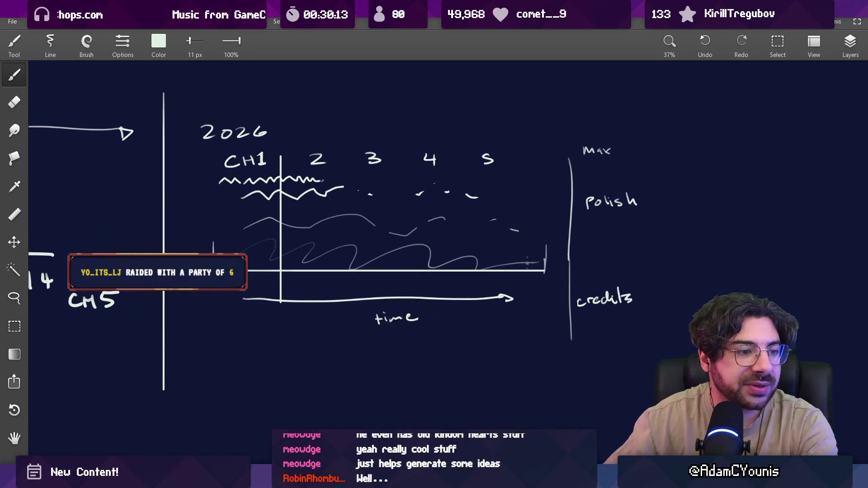
mouse_move(425, 285)
mouse_down()
mouse_move(560, 285)
mouse_move(382, 293)
mouse_up()
key(e)
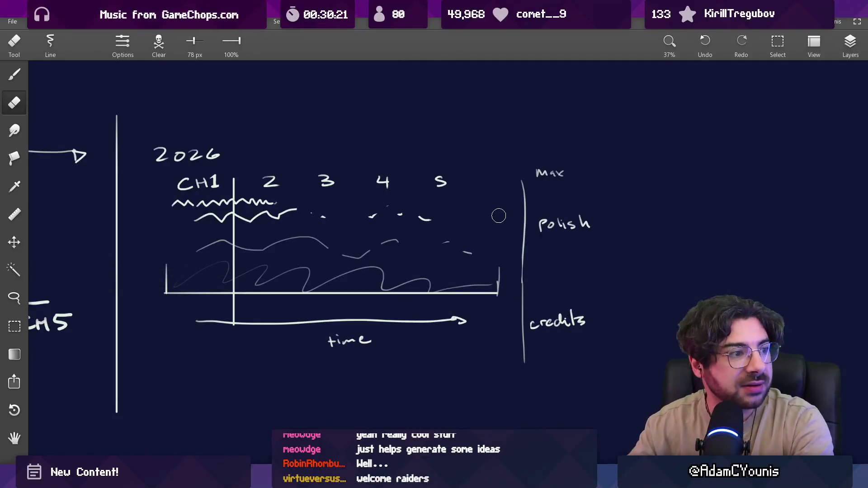
key(b)
drag(406, 311, 425, 306)
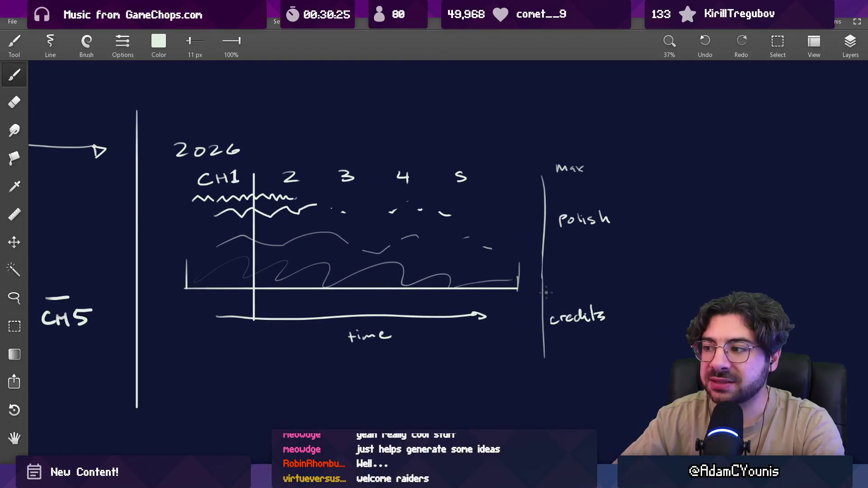
key(ctrl+z)
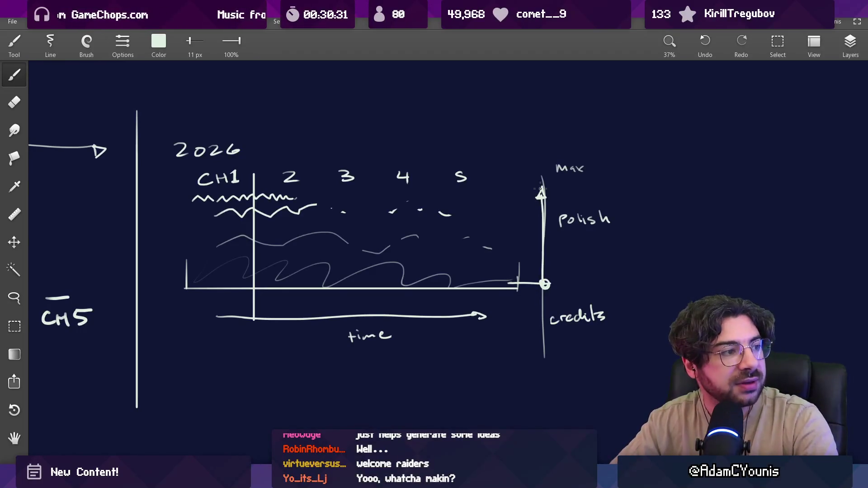
key(ctrl+z)
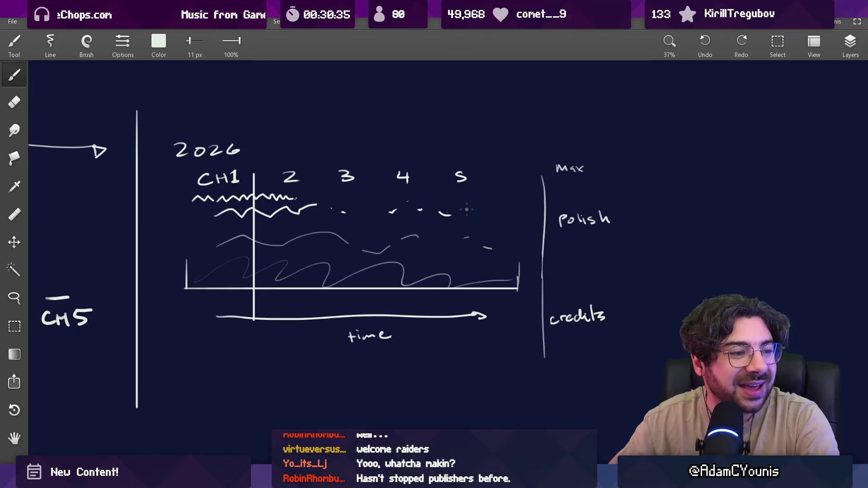
scroll(556, 387, down, 10)
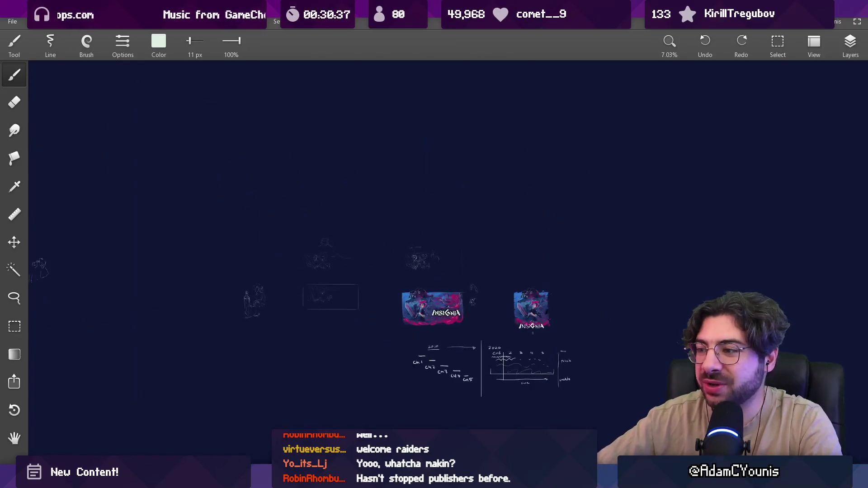
Move the view from the INSIGNIA key art across to the 2026 timeline and zoom in
scroll(426, 309, up, 10)
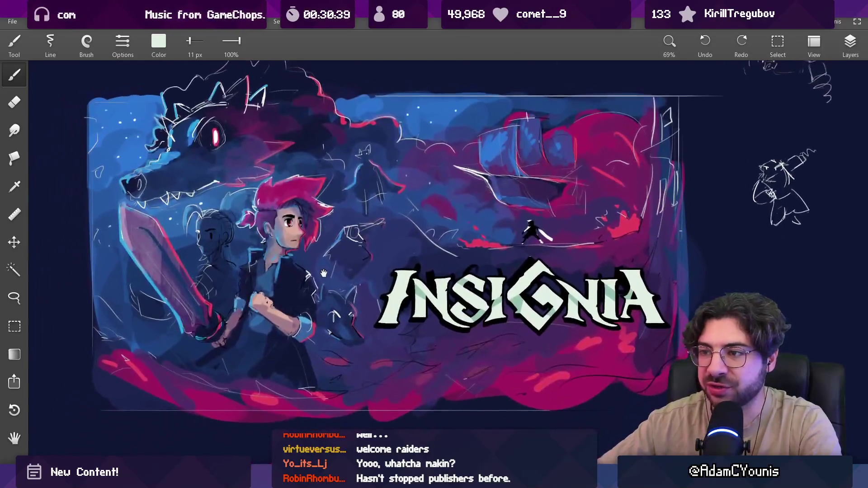
drag(251, 274, 260, 285)
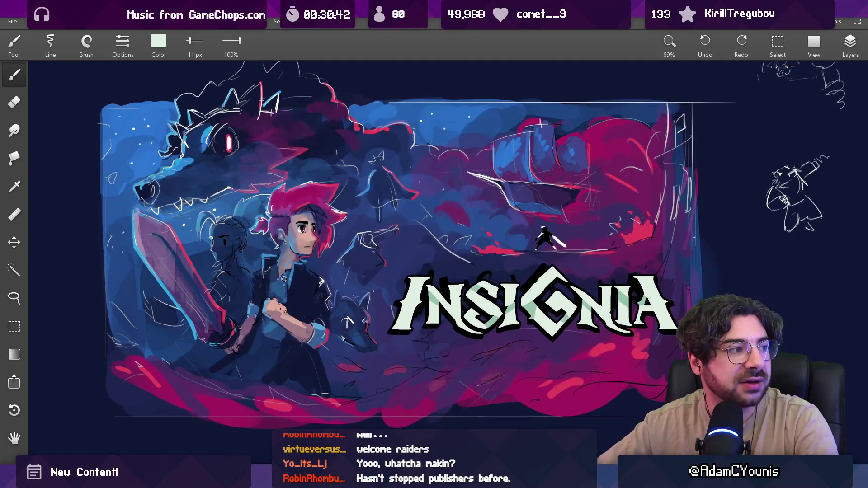
scroll(284, 278, down, 5)
mouse_move(564, 409)
mouse_down()
mouse_move(477, 215)
mouse_move(398, 229)
mouse_up()
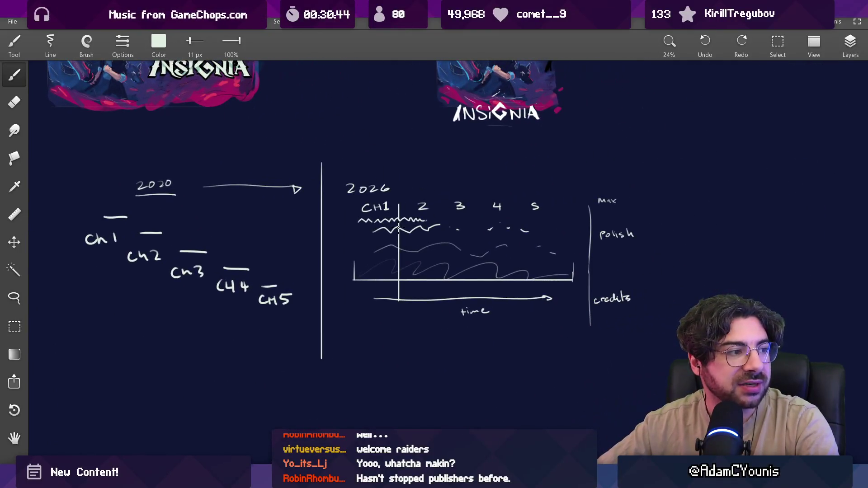
scroll(287, 257, up, 2)
drag(286, 258, 336, 250)
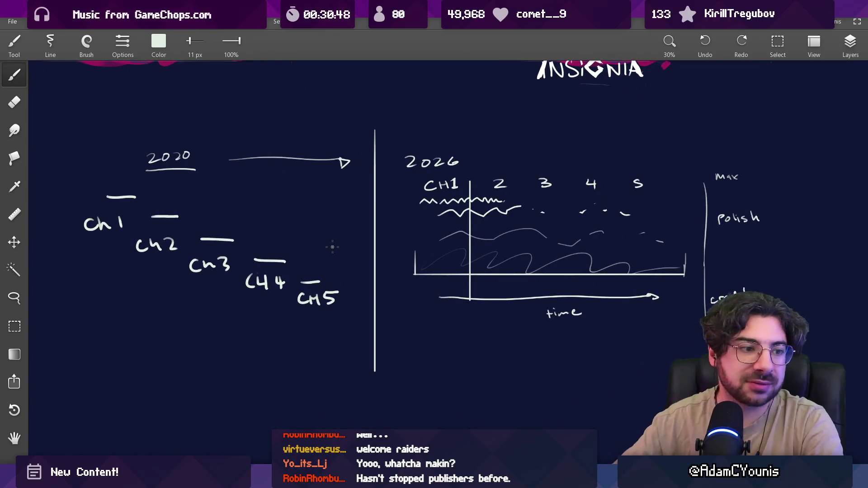
mouse_move(394, 280)
mouse_down()
mouse_move(433, 285)
mouse_move(420, 274)
mouse_move(420, 256)
mouse_move(430, 250)
mouse_up()
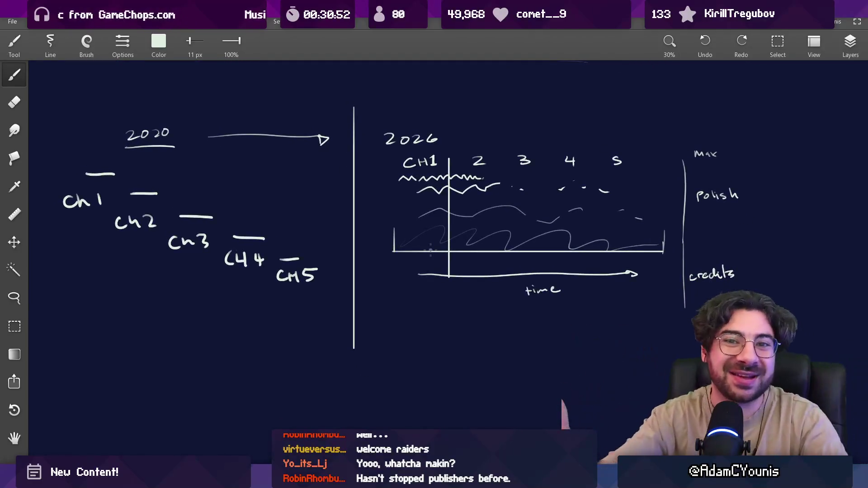
drag(431, 280, 281, 307)
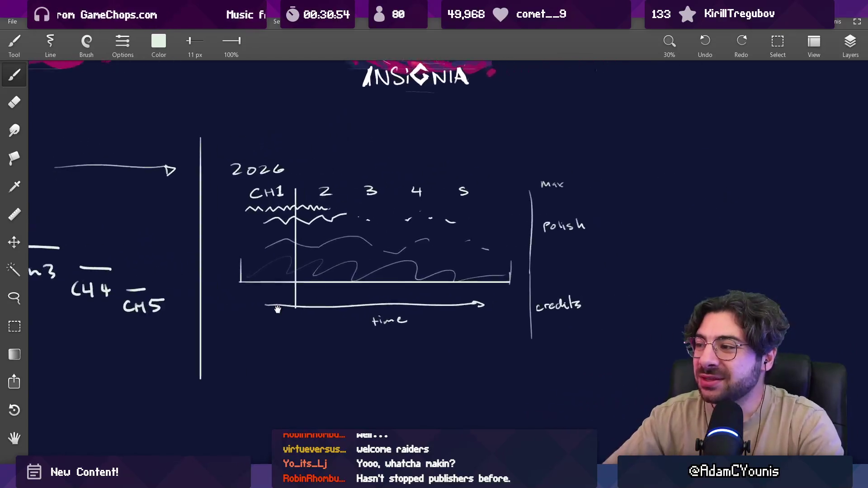
scroll(497, 271, up, 3)
Brush a dot on the scale at baseline level, undoing a trial stroke and a wavy curve
drag(500, 278, 504, 277)
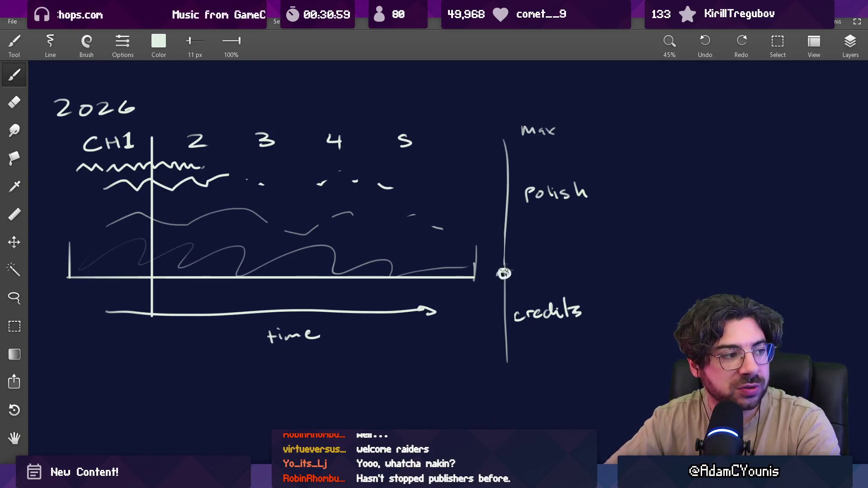
drag(492, 257, 490, 157)
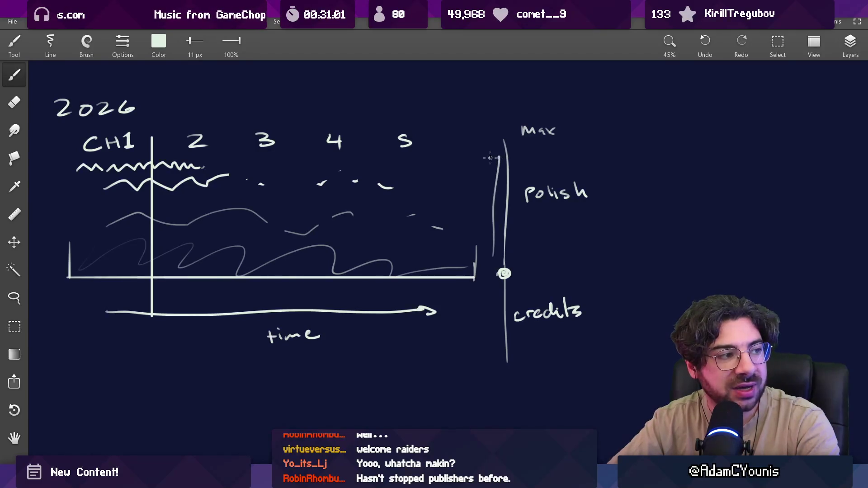
key(ctrl+z)
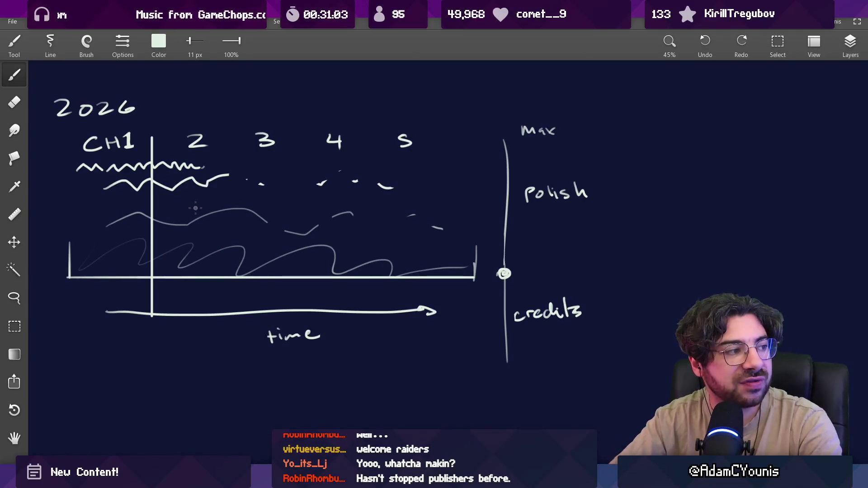
mouse_move(197, 194)
mouse_down()
mouse_move(242, 201)
mouse_move(364, 181)
mouse_move(450, 235)
mouse_up()
key(ctrl+z)
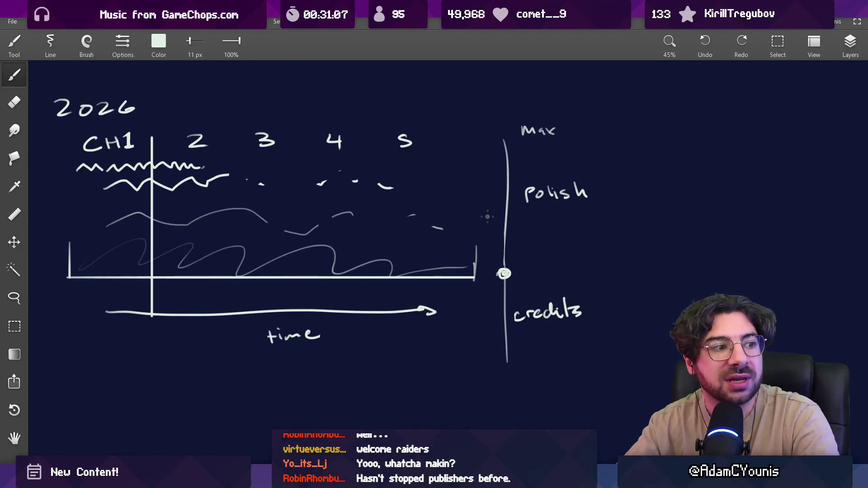
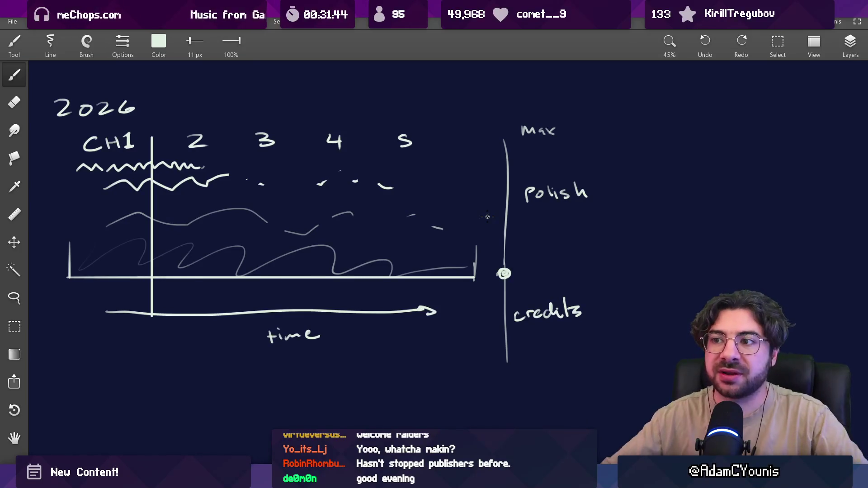
After briefly picking the eraser, use the brush to extend the lower zigzag and faint grey curve left
key(e)
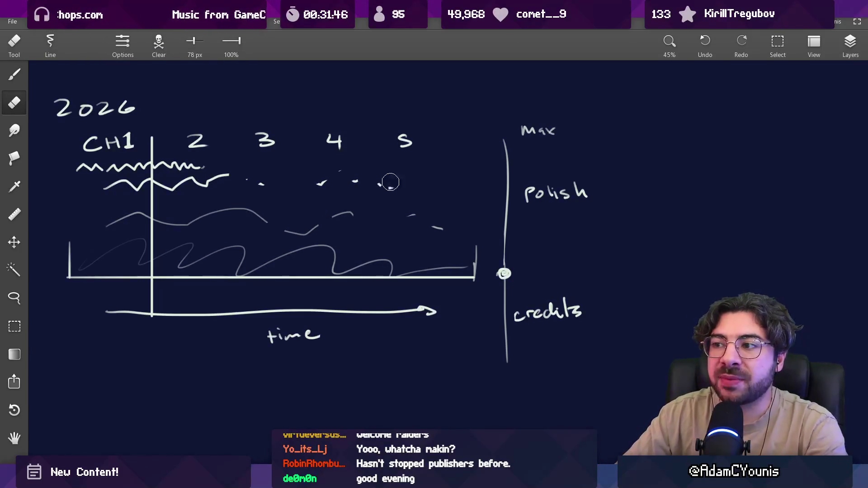
scroll(387, 188, down, 3)
mouse_move(395, 250)
mouse_down()
mouse_move(381, 286)
mouse_move(562, 242)
mouse_move(367, 352)
mouse_move(368, 333)
mouse_up()
scroll(306, 258, up, 5)
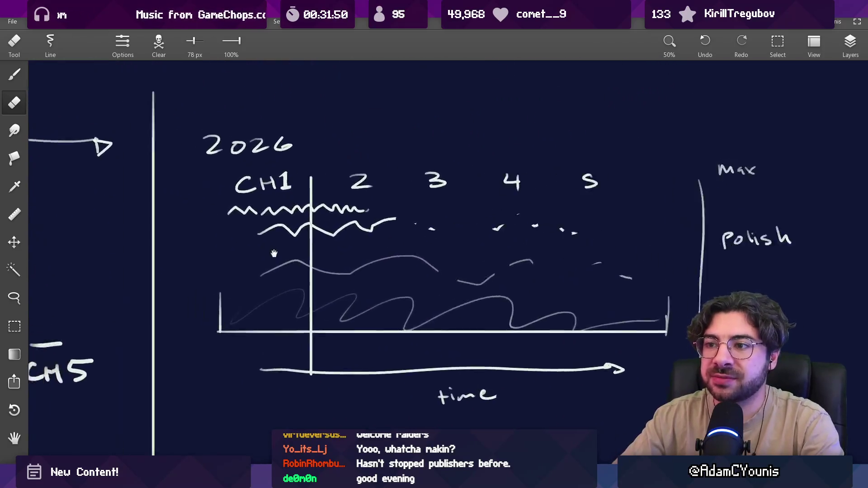
key(b)
drag(306, 235, 356, 234)
drag(307, 296, 363, 300)
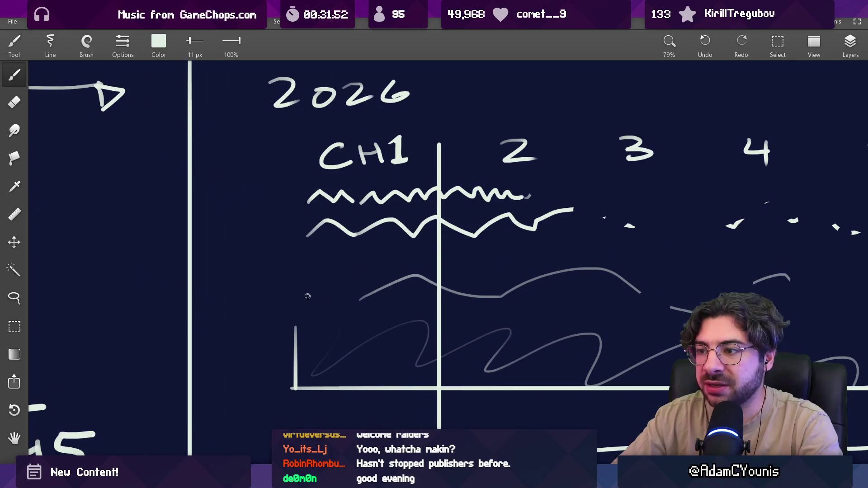
Draw a box around the CH1 column, then undo it
scroll(178, 263, down, 2)
mouse_move(262, 171)
mouse_down()
mouse_move(353, 224)
mouse_move(266, 168)
mouse_up()
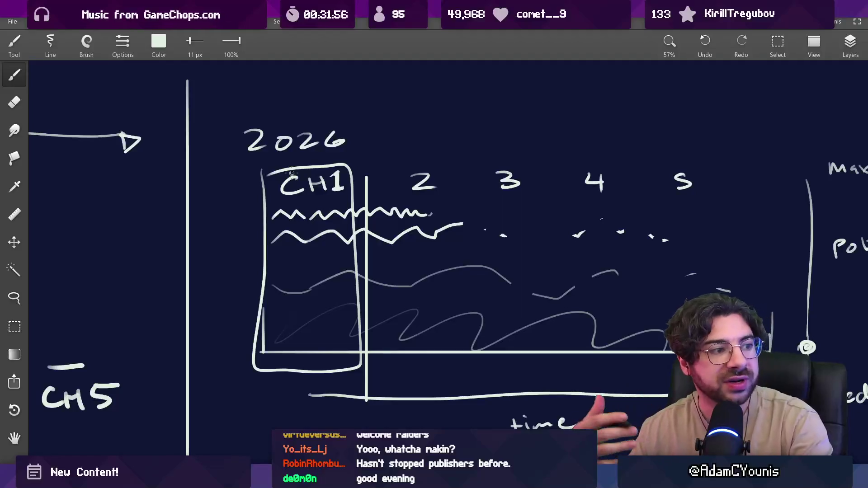
key(ctrl+z)
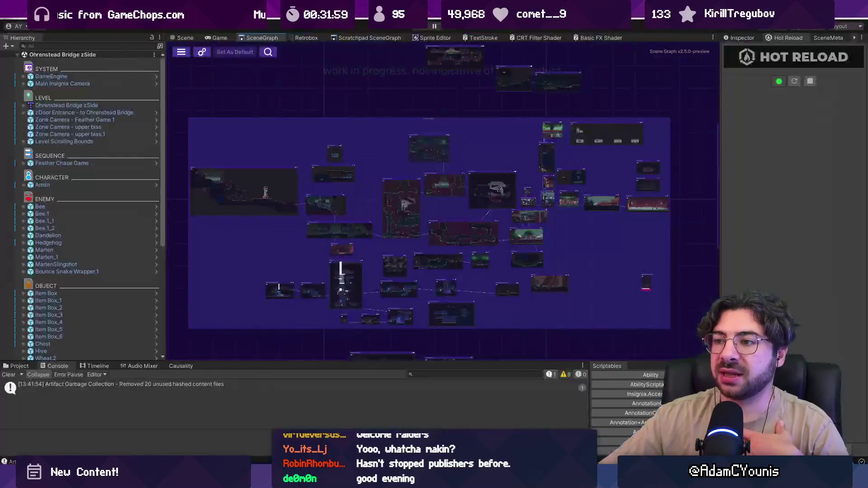
Toggle between Scene and SceneGraph and select the Ohrenstead Foothills 2 level in the graph
scroll(410, 193, up, 5)
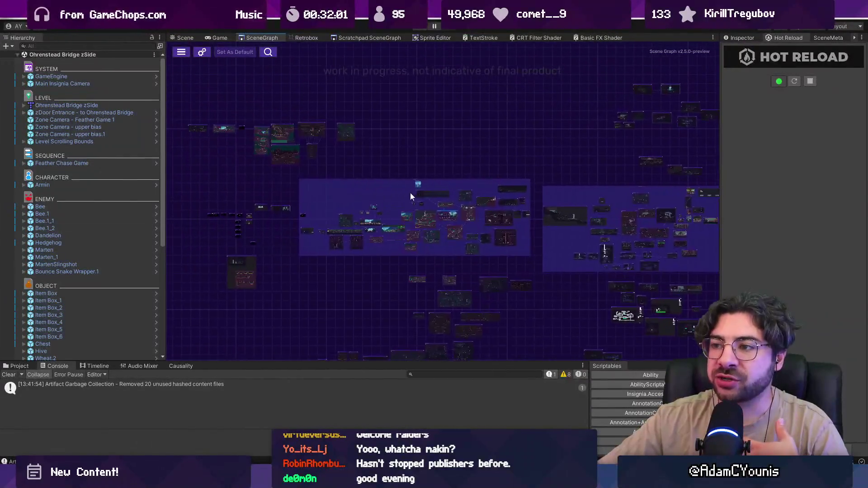
click(182, 39)
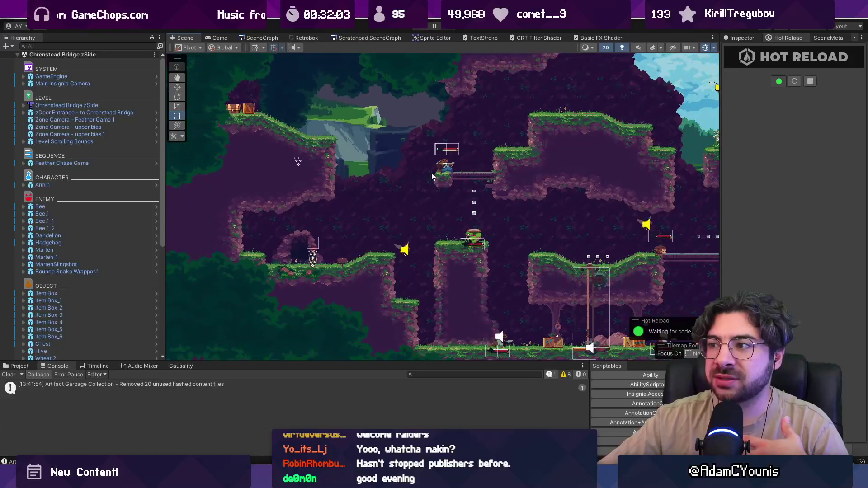
click(255, 39)
scroll(428, 205, up, 5)
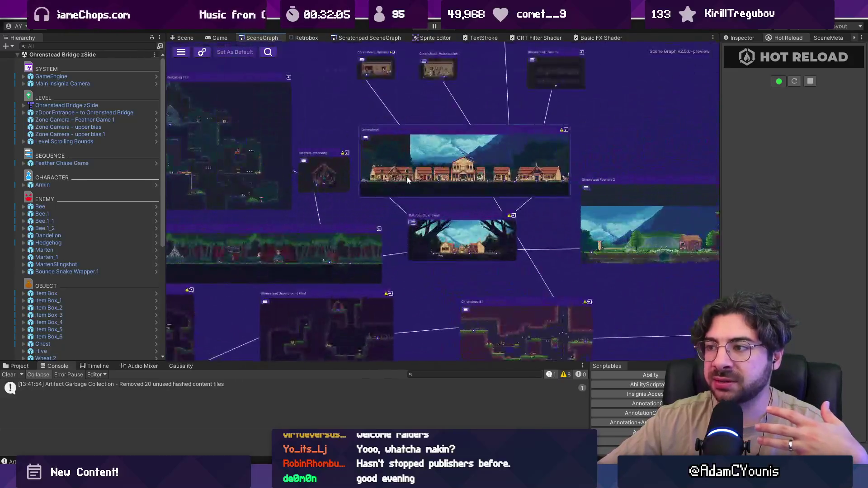
drag(625, 224, 358, 197)
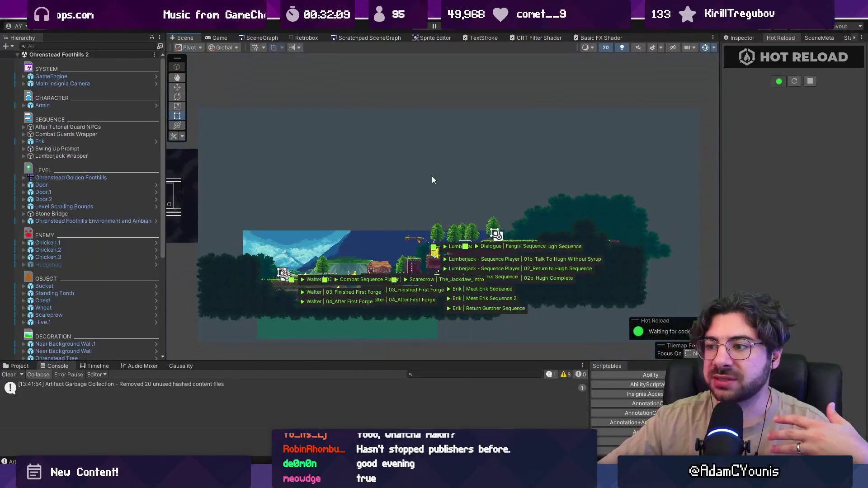
Pan the Scene view to reveal the Lumberjack and Erik areas, then return to SceneGraph
scroll(361, 273, up, 6)
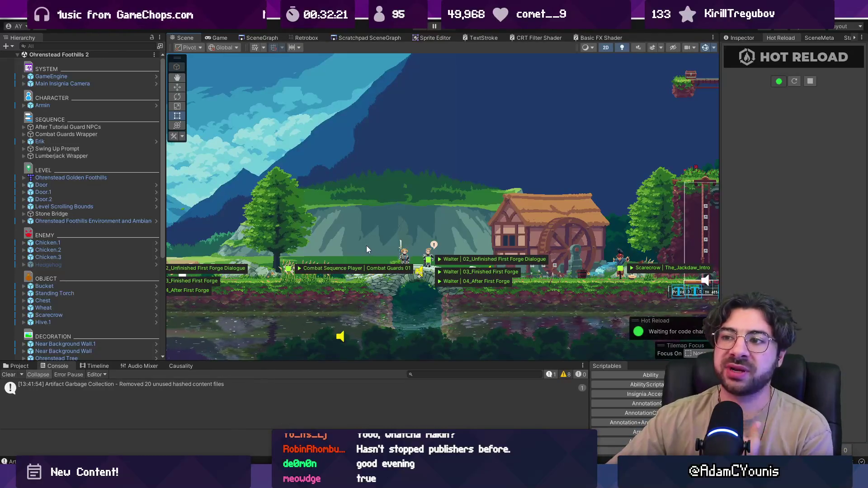
scroll(365, 243, down, 3)
mouse_move(506, 209)
mouse_down()
mouse_move(314, 214)
mouse_move(370, 217)
mouse_up()
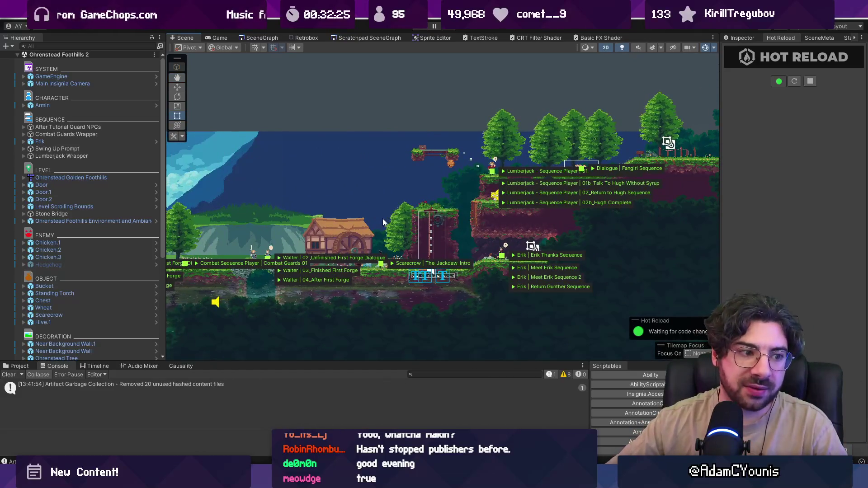
click(261, 37)
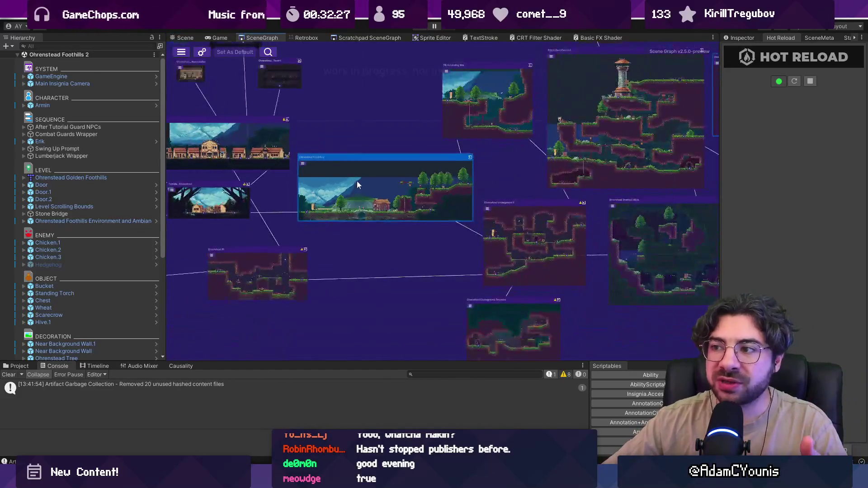
scroll(358, 186, down, 6)
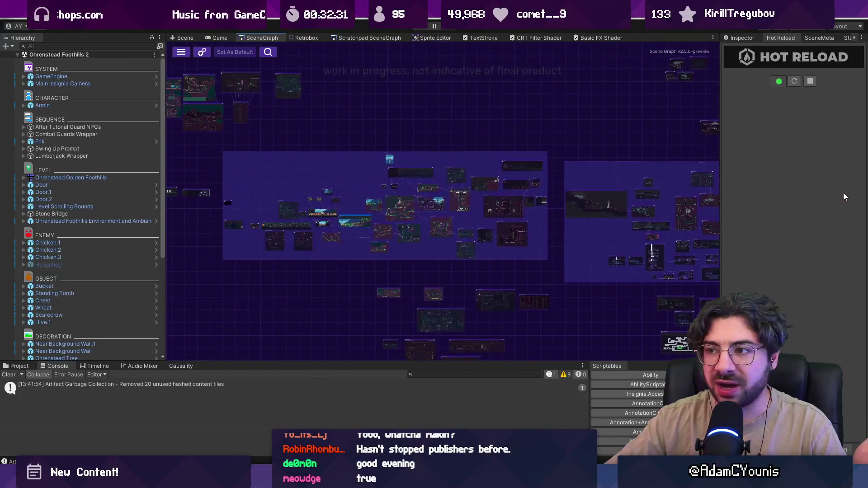
scroll(343, 194, up, 3)
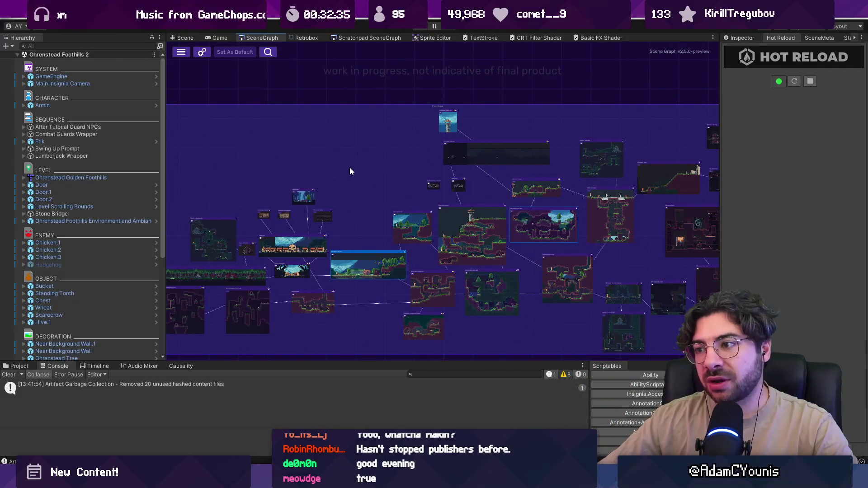
scroll(349, 171, down, 2)
scroll(358, 161, down, 2)
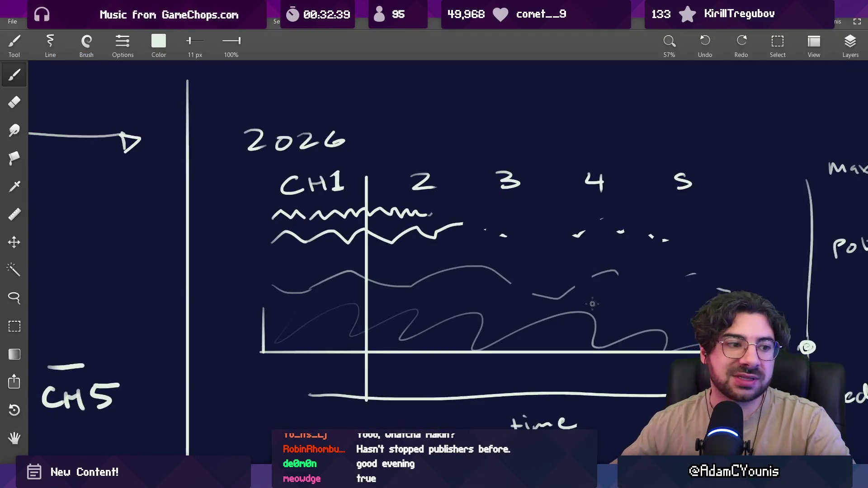
Remove the Insignia images using rectangular area selection, then clear the selection
scroll(395, 292, down, 5)
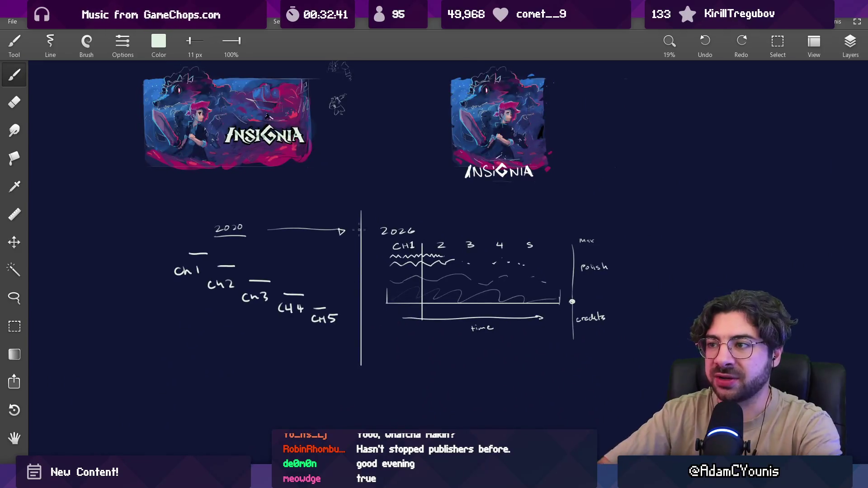
scroll(358, 230, up, 2)
scroll(343, 266, down, 2)
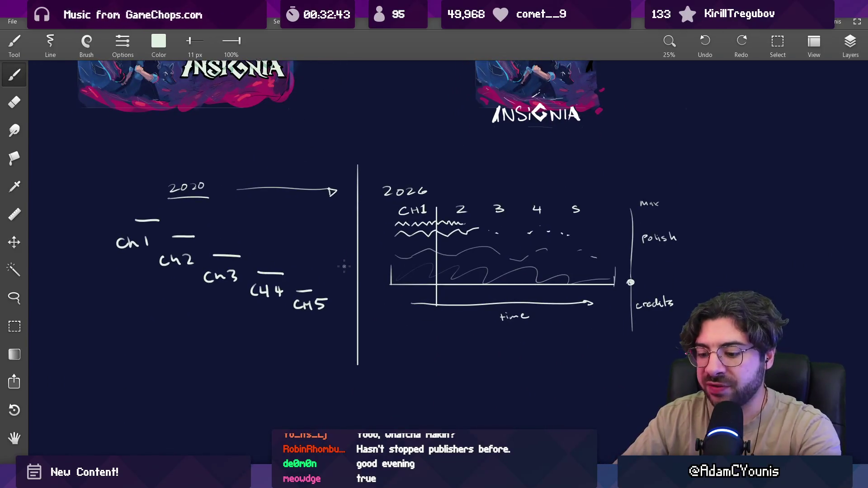
key(m)
drag(131, 402, 721, 160)
drag(92, 312, 221, 166)
scroll(307, 290, down, 3)
scroll(307, 290, up, 4)
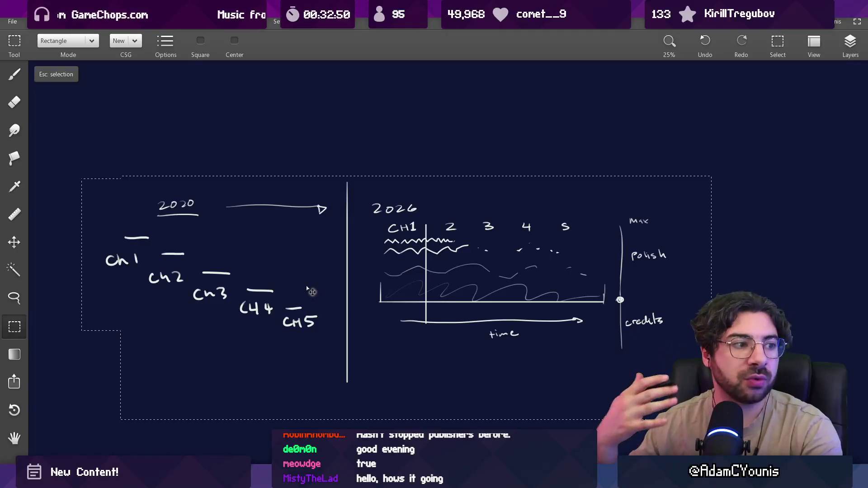
key(Escape)
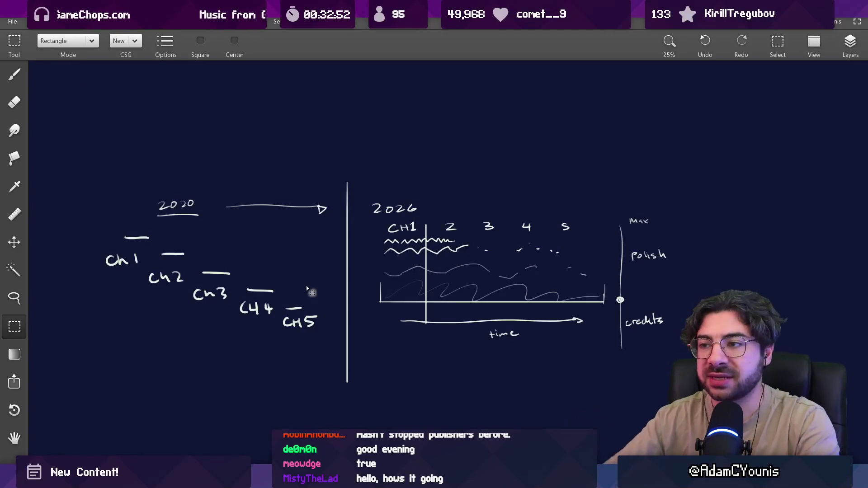
Handwrite 'Philosophical Shift' above the dividing line with the brush
key(b)
scroll(348, 145, up, 1)
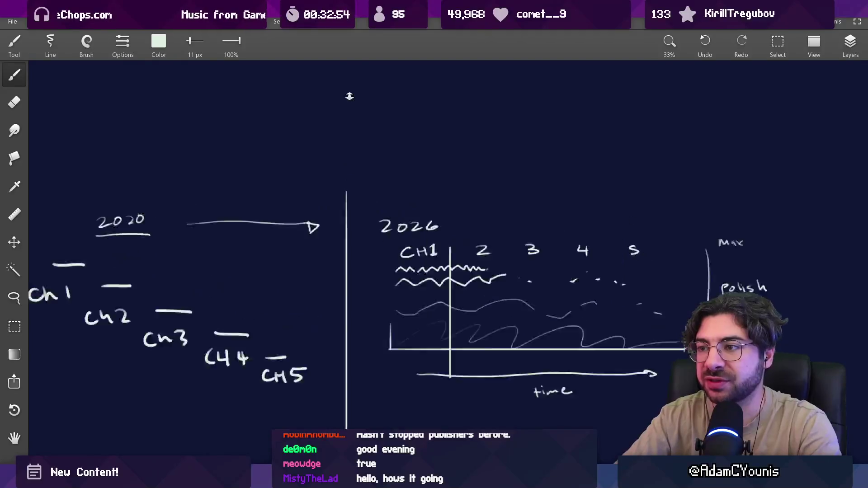
scroll(349, 118, up, 3)
mouse_move(265, 129)
mouse_down()
mouse_move(267, 140)
mouse_move(353, 135)
mouse_move(367, 149)
mouse_move(378, 131)
mouse_move(414, 135)
mouse_move(431, 111)
mouse_move(440, 138)
mouse_up()
mouse_move(305, 202)
mouse_down()
mouse_move(309, 188)
mouse_move(346, 204)
mouse_move(364, 190)
mouse_move(389, 206)
mouse_up()
mouse_move(400, 177)
mouse_down()
mouse_move(404, 211)
mouse_move(413, 189)
mouse_up()
Handwrite 'waterfall' above the 2020 section
scroll(369, 112, down, 5)
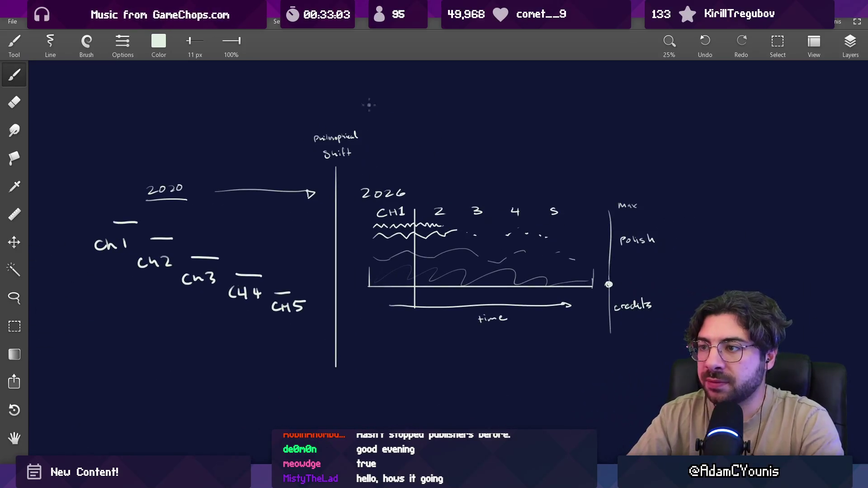
scroll(194, 170, up, 5)
mouse_move(262, 193)
mouse_down()
mouse_move(364, 196)
mouse_move(350, 191)
mouse_move(381, 201)
mouse_up()
drag(388, 177, 388, 199)
Handwrite 'iterative' above the 2026 chart
scroll(473, 228, right, 10)
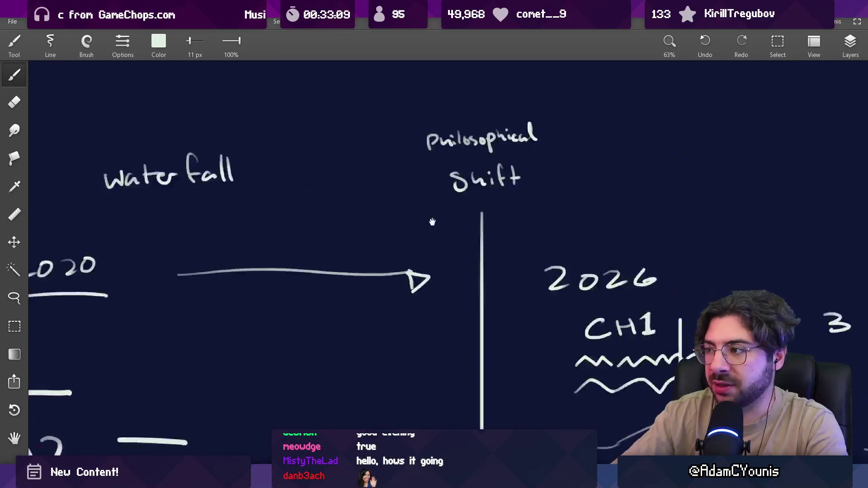
scroll(468, 185, right, 2)
mouse_move(364, 154)
mouse_down()
mouse_move(365, 175)
mouse_move(376, 175)
mouse_up()
mouse_move(370, 161)
mouse_down()
mouse_move(414, 170)
mouse_move(445, 158)
mouse_move(472, 163)
mouse_up()
Circle the whole CH1–5 graph, then undo the circle
scroll(436, 162, down, 5)
scroll(407, 204, right, 3)
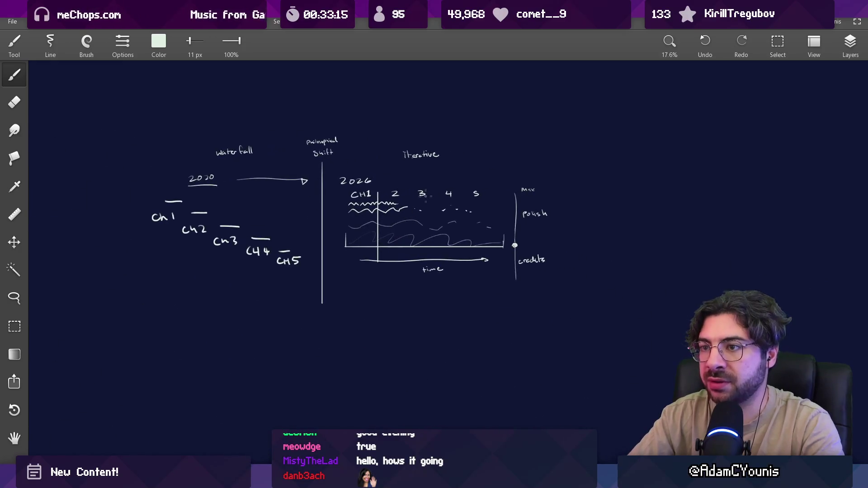
scroll(379, 224, up, 2)
scroll(379, 217, right, 1)
scroll(379, 203, up, 3)
scroll(378, 185, down, 1)
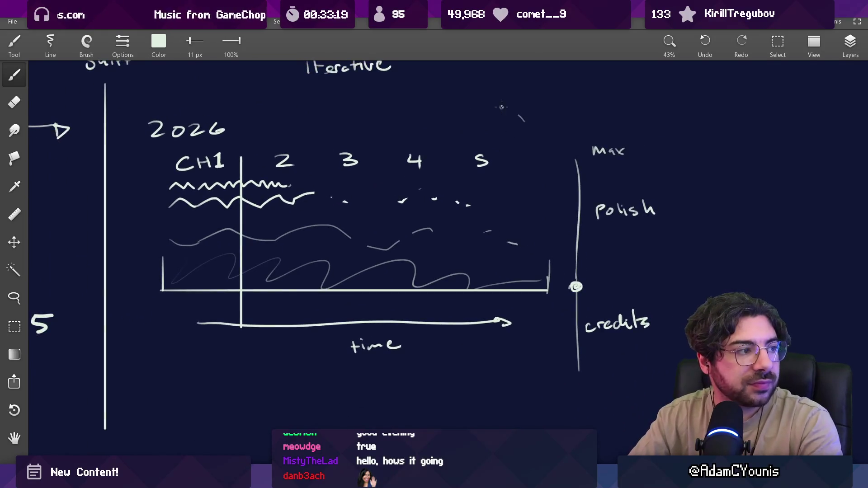
drag(513, 112, 515, 118)
key(ctrl+z)
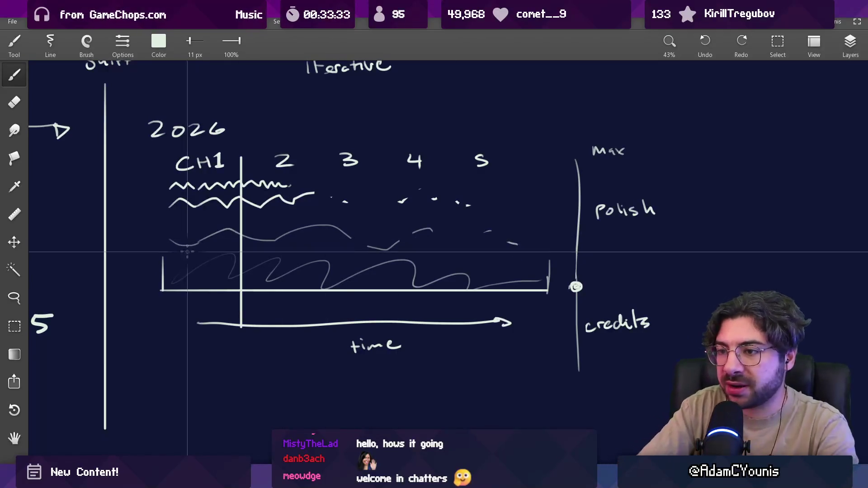
Draw a horizontal threshold line across the chart labelled 'Playable' with a small tick mark
drag(137, 252, 646, 253)
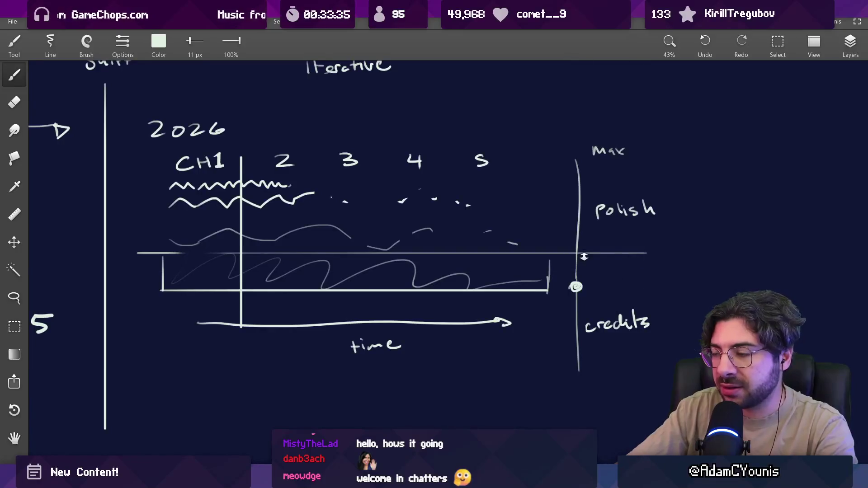
scroll(621, 234, up, 5)
scroll(620, 235, right, 3)
drag(488, 240, 514, 265)
drag(525, 252, 532, 263)
mouse_move(535, 250)
mouse_down()
mouse_move(536, 284)
mouse_move(584, 262)
mouse_up()
mouse_move(595, 237)
mouse_down()
mouse_move(601, 262)
mouse_move(623, 249)
mouse_up()
scroll(624, 248, down, 3)
scroll(607, 317, down, 2)
scroll(608, 316, left, 3)
mouse_move(506, 254)
mouse_down()
mouse_move(503, 240)
mouse_move(508, 246)
mouse_up()
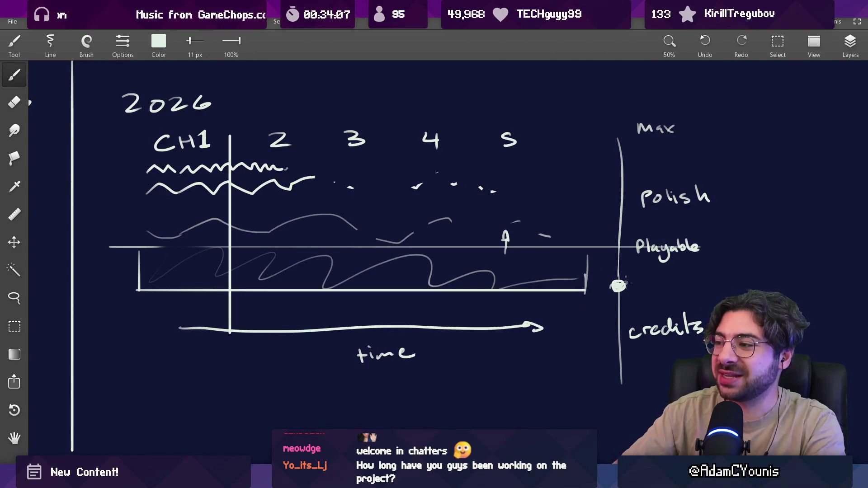
Try the eraser, undo a small erase, and shift the diagram on the canvas
scroll(535, 229, down, 1)
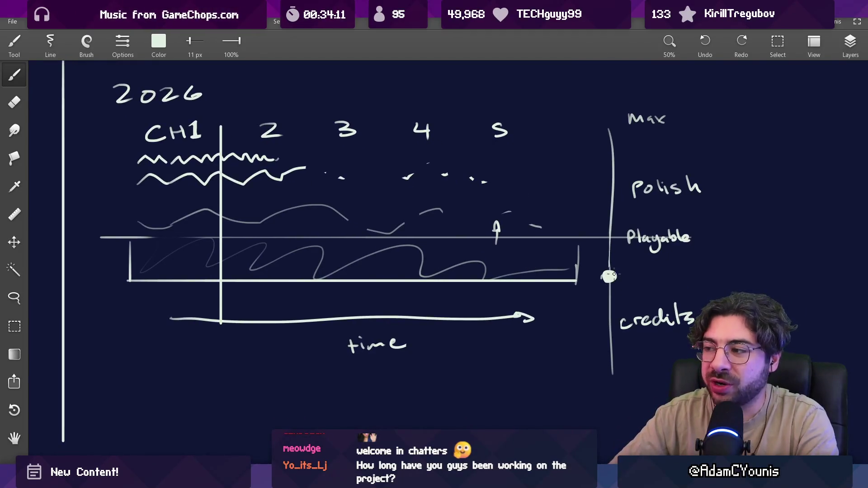
key(e)
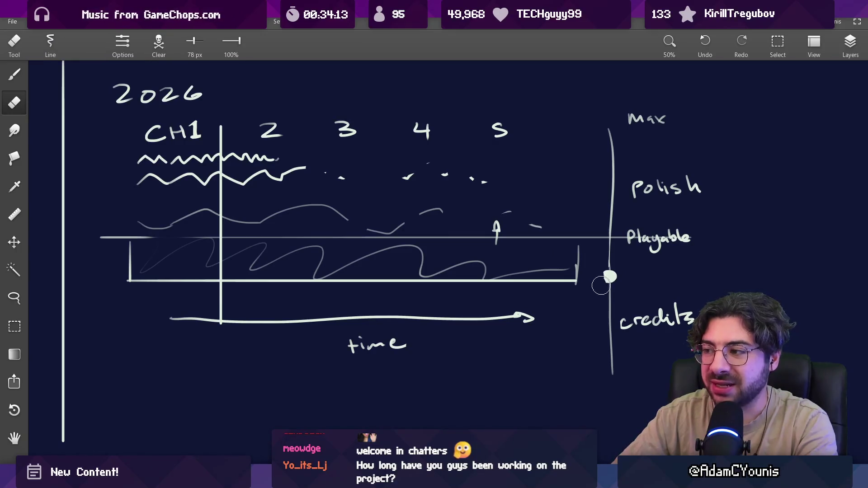
key(ctrl+z)
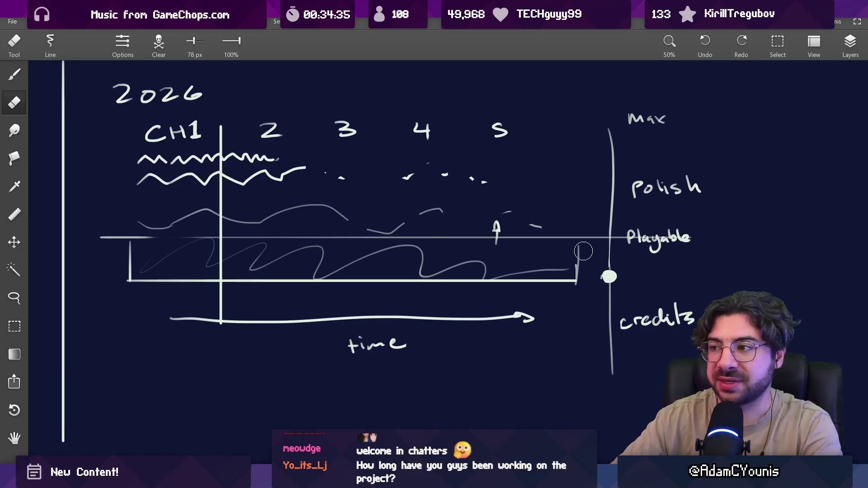
drag(419, 245, 372, 273)
key(e)
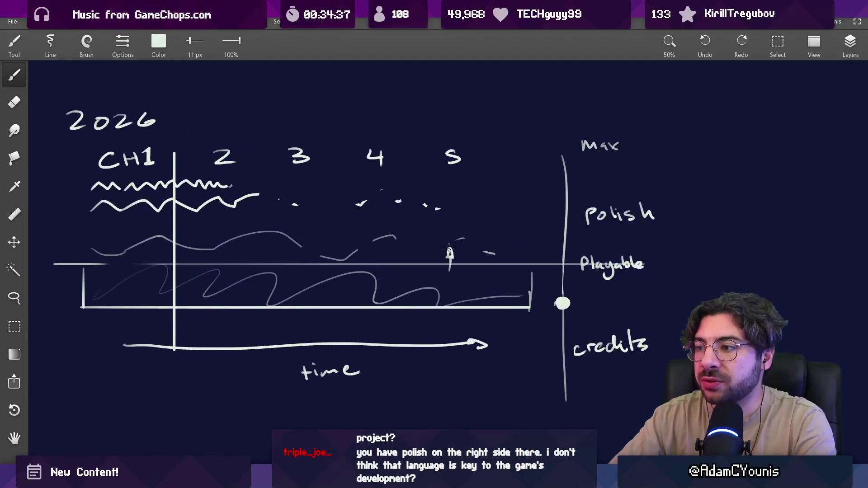
scroll(448, 255, up, 3)
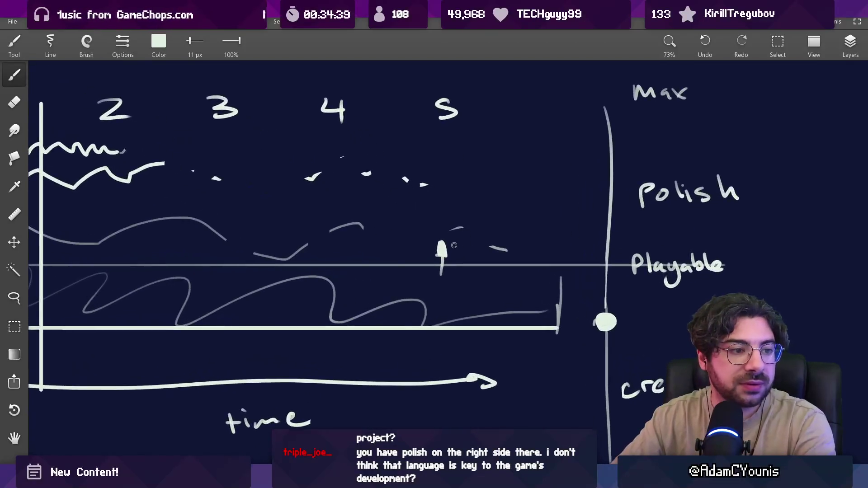
With a much smaller eraser, trim the small arrow's rounded tip into a sharp point
key(e)
key(bracketleft)
key(bracketleft)
key(bracketleft)
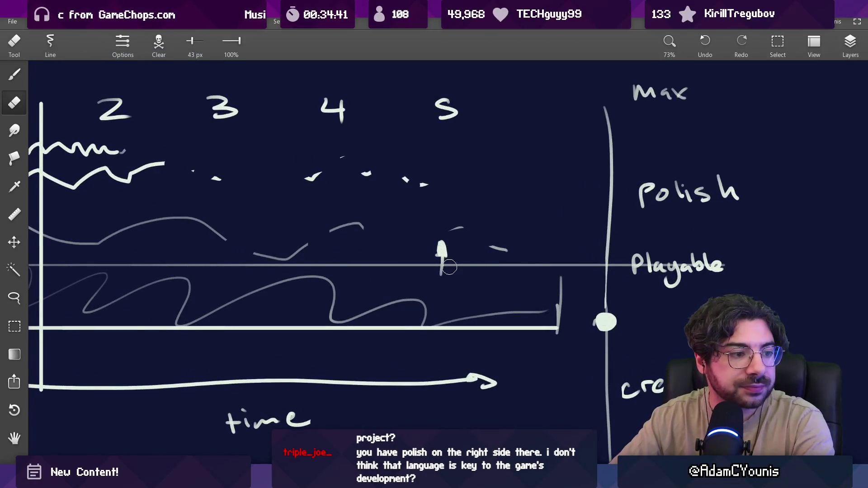
drag(442, 246, 449, 267)
key(bracketleft)
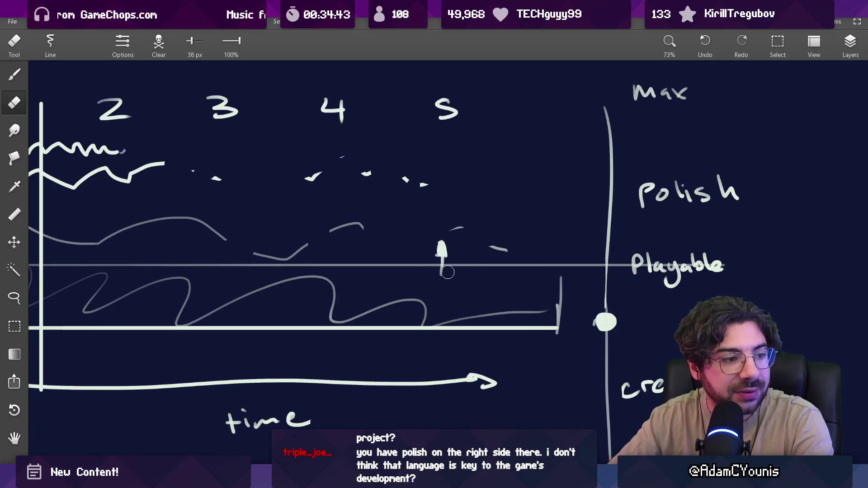
key(bracketleft)
key(bracketleft)
key(bracketleft)
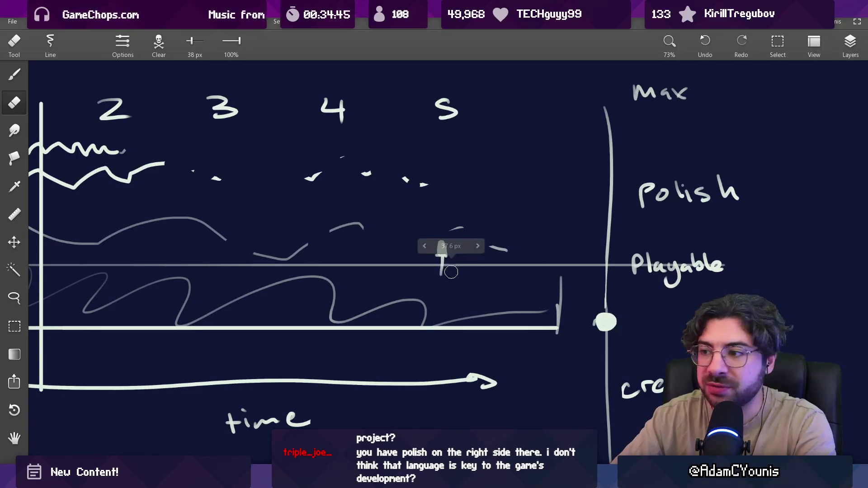
drag(440, 243, 433, 254)
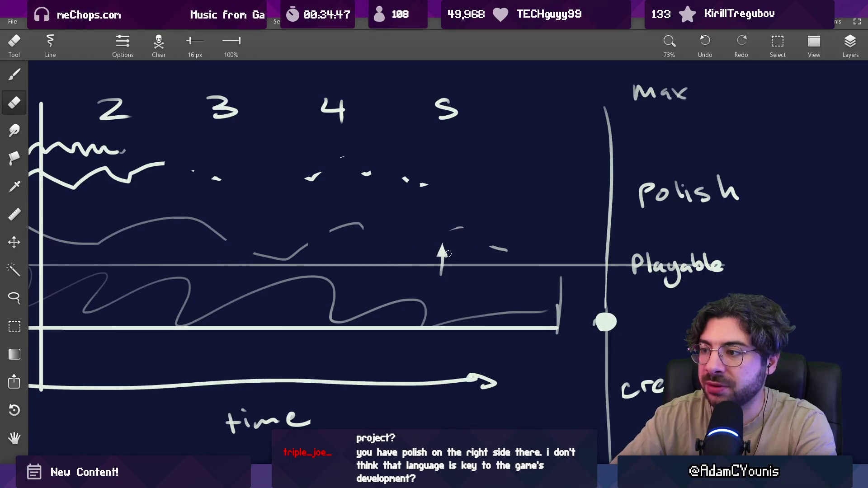
Erase the capital P of 'Polish' and switch to the brush to redraw it lowercase
scroll(448, 246, down, 5)
scroll(449, 246, up, 2)
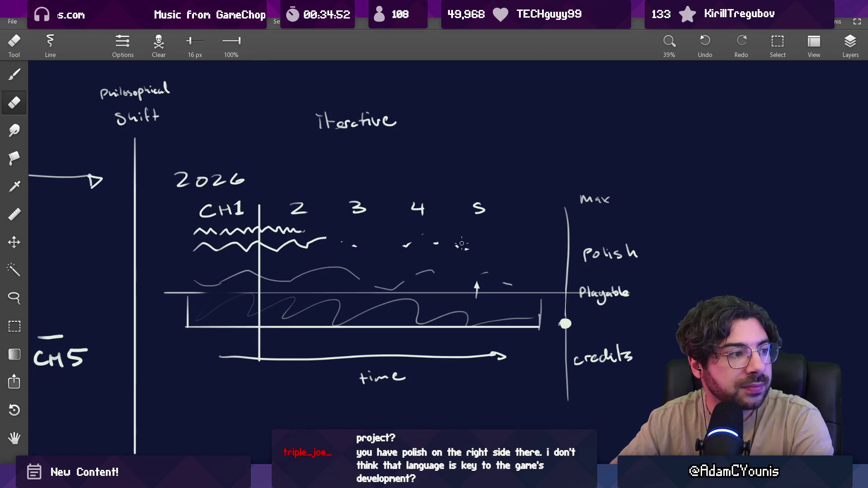
scroll(462, 244, left, 2)
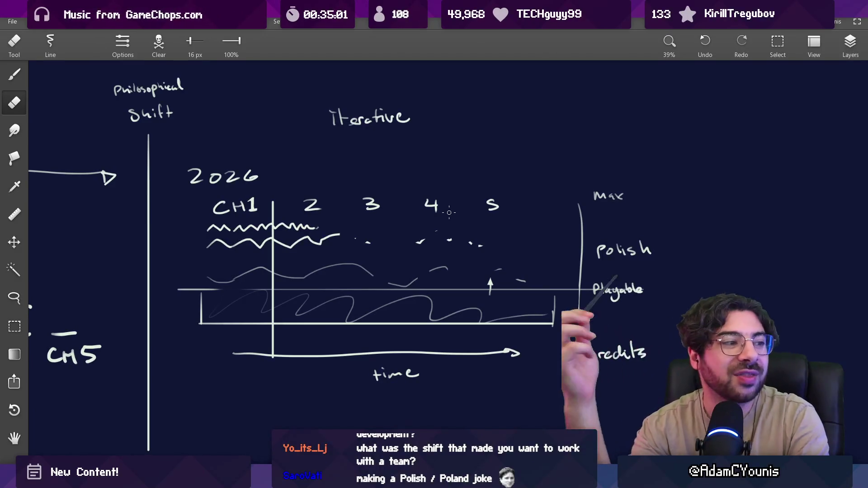
scroll(449, 213, up, 5)
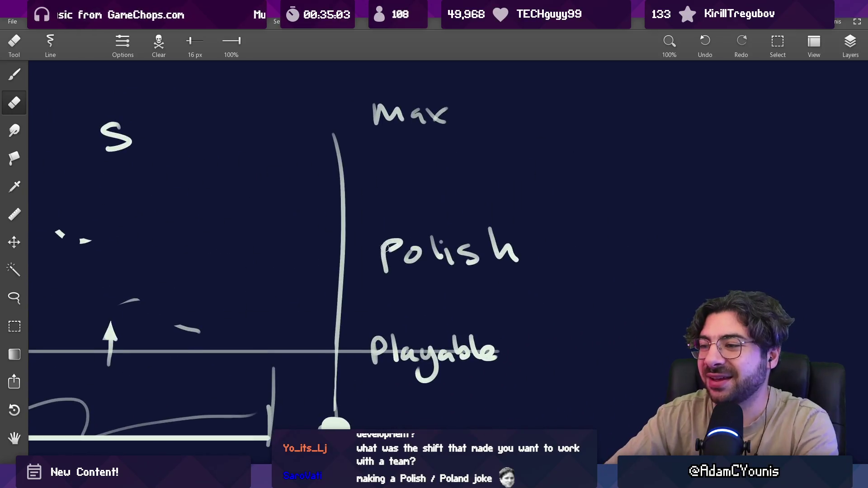
mouse_move(382, 247)
mouse_down()
mouse_move(381, 265)
mouse_move(386, 260)
mouse_up()
key(b)
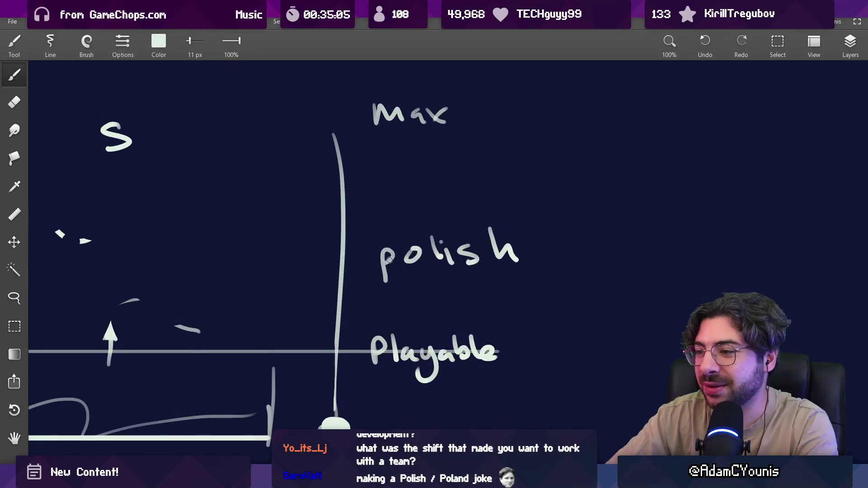
scroll(386, 260, down, 5)
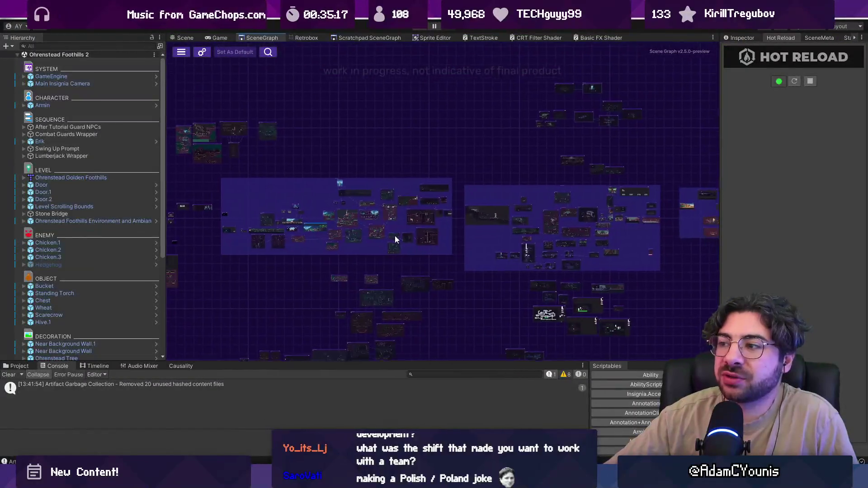
scroll(604, 250, down, 3)
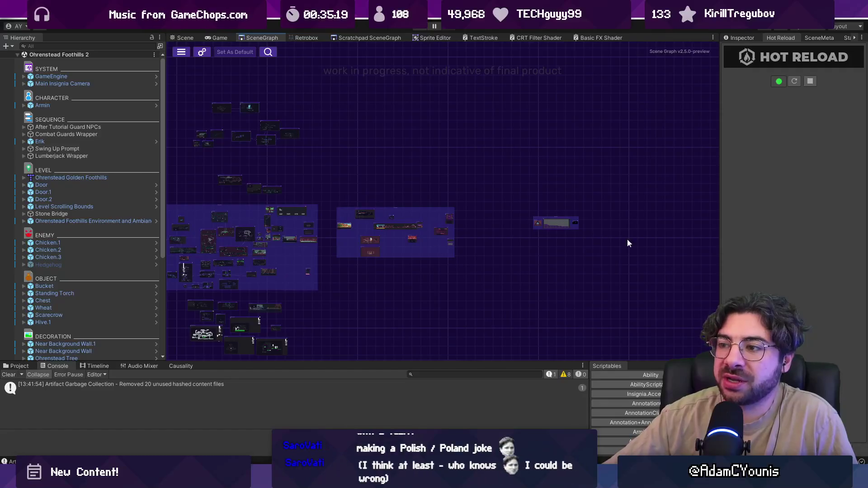
scroll(483, 288, up, 3)
scroll(483, 289, up, 5)
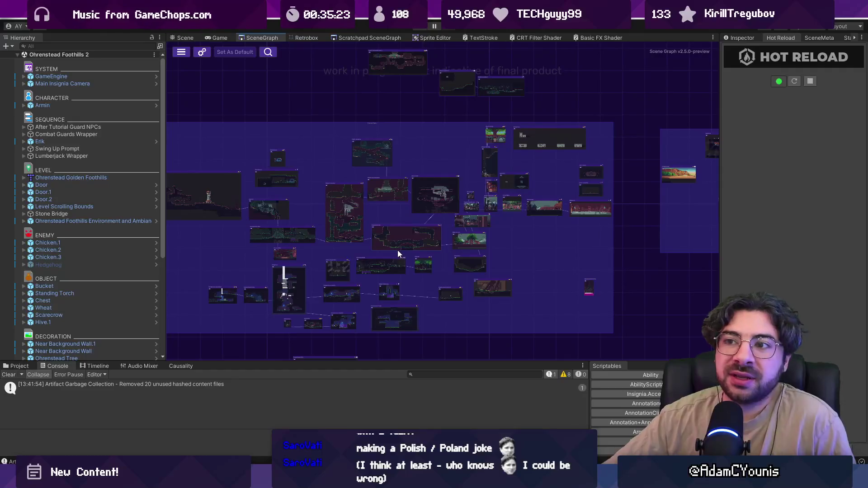
scroll(395, 248, down, 4)
scroll(292, 245, up, 2)
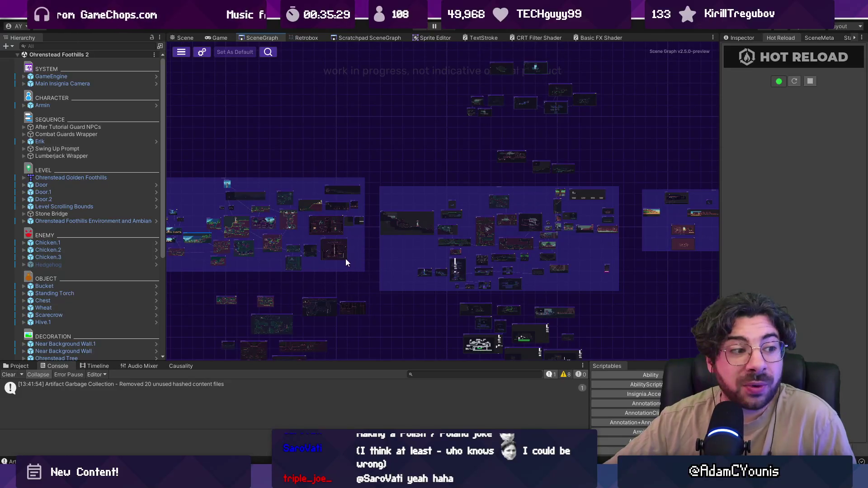
scroll(270, 259, up, 5)
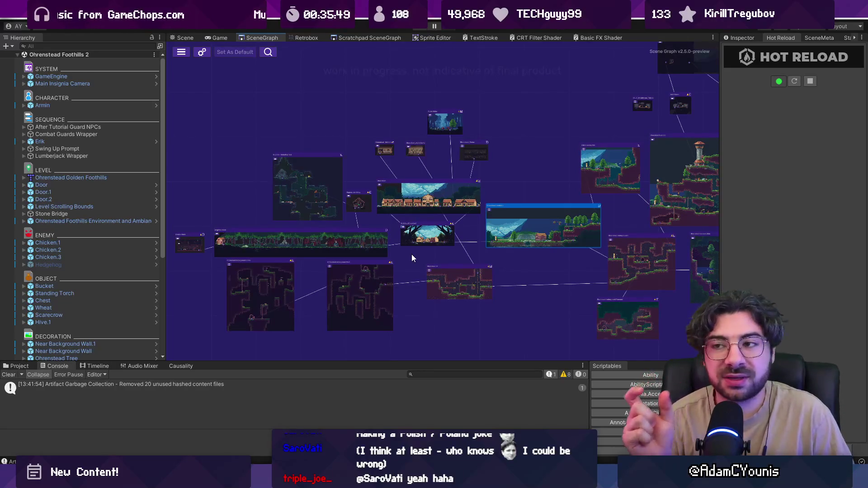
scroll(304, 208, down, 3)
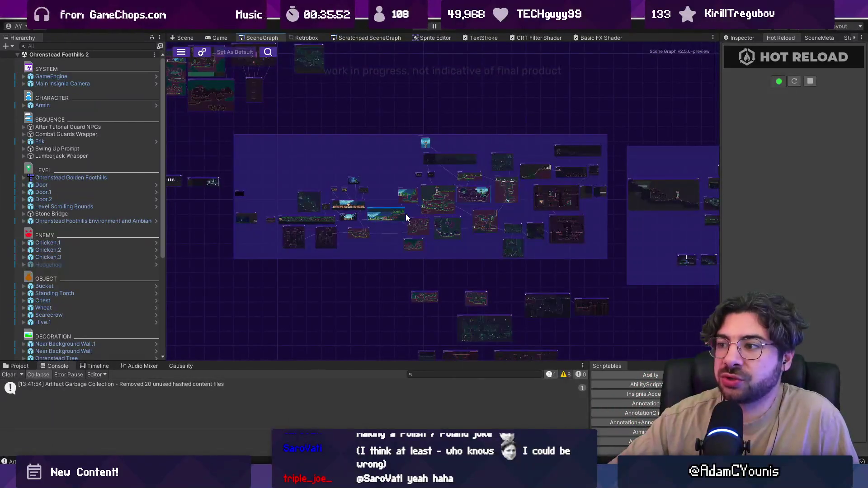
scroll(440, 227, up, 3)
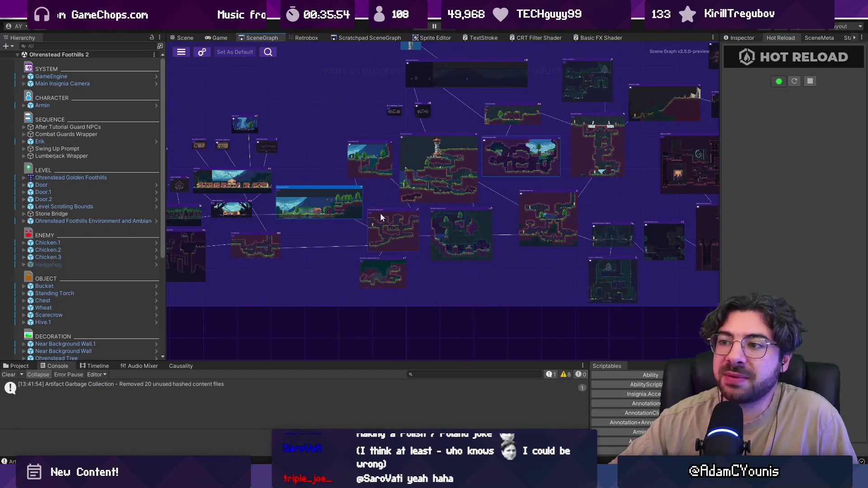
scroll(391, 206, down, 2)
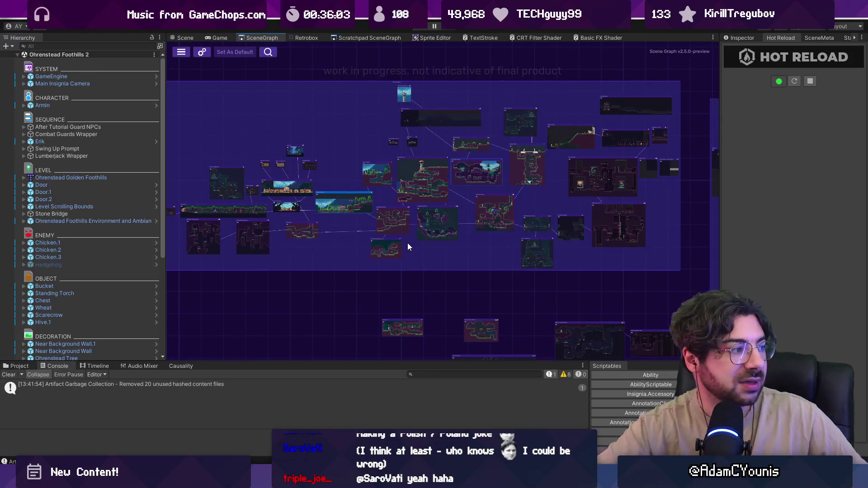
Launch the Everything file search and search for barbarian
key(super)
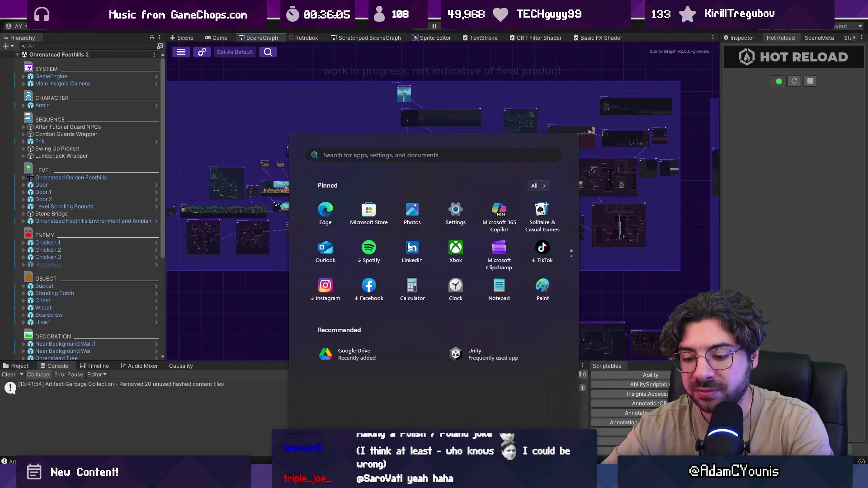
text(everything)
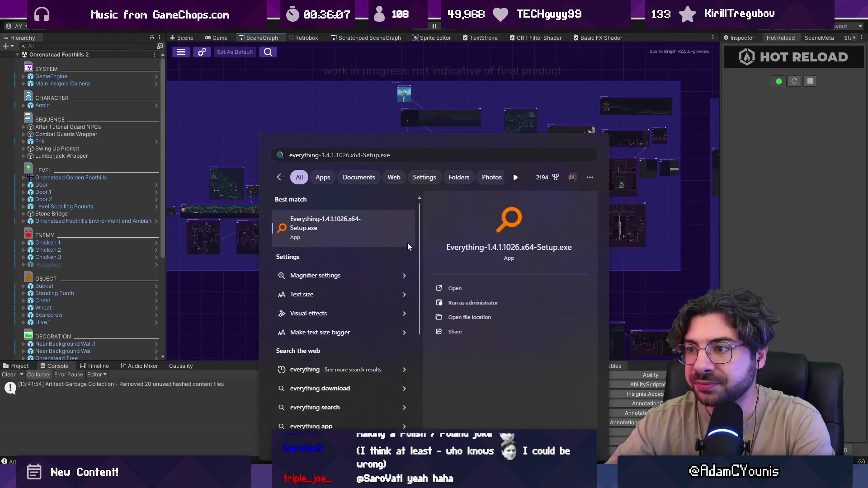
key(Return)
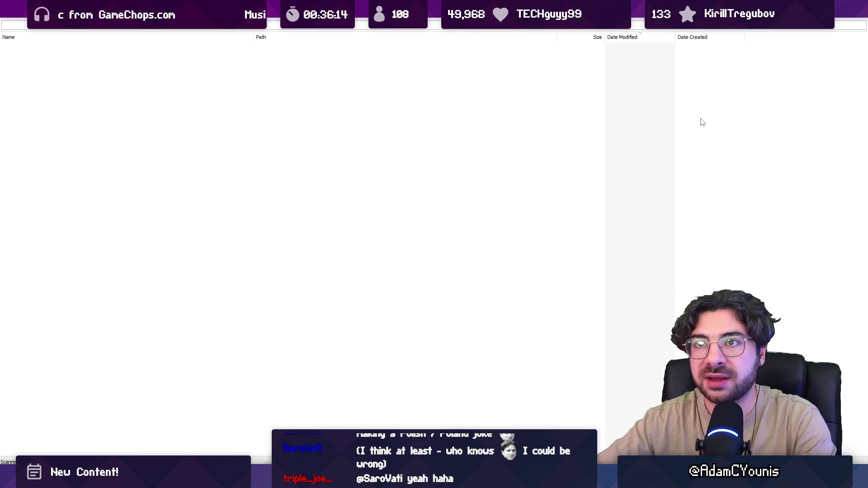
text(barbarian)
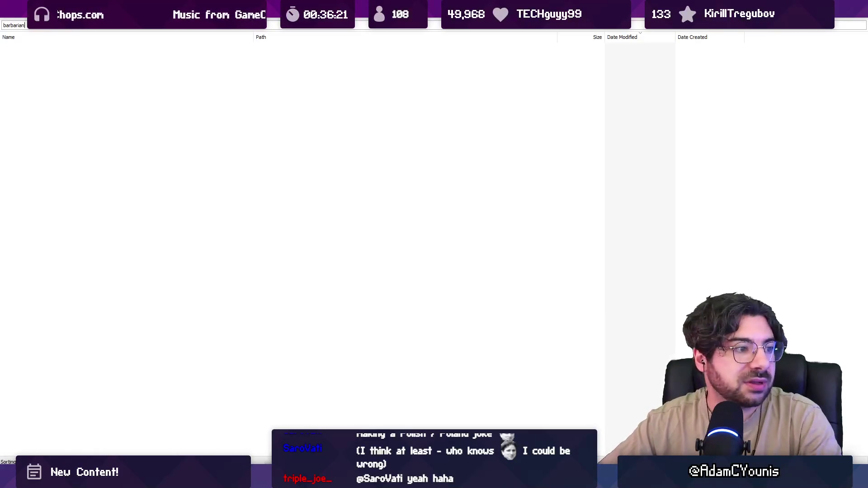
Shrink the Everything window and open Wolverine Barbarian.aseprite, selecting its Idle frames
drag(409, 7, 409, 132)
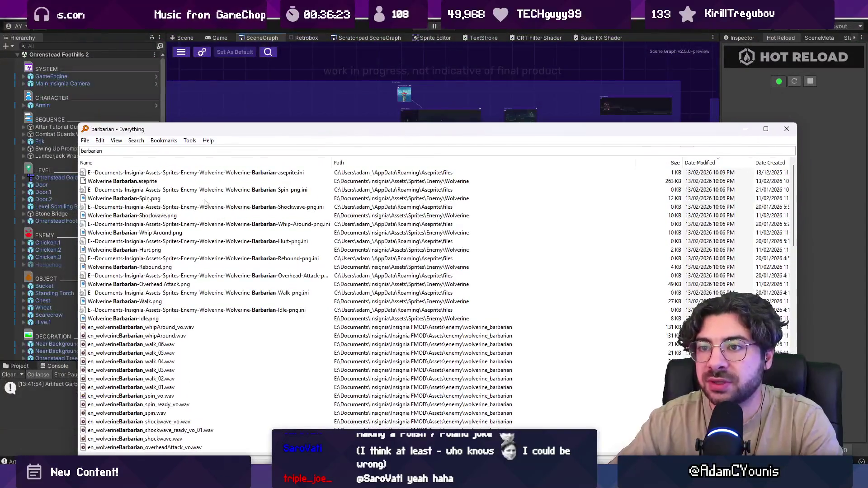
double_click(159, 183)
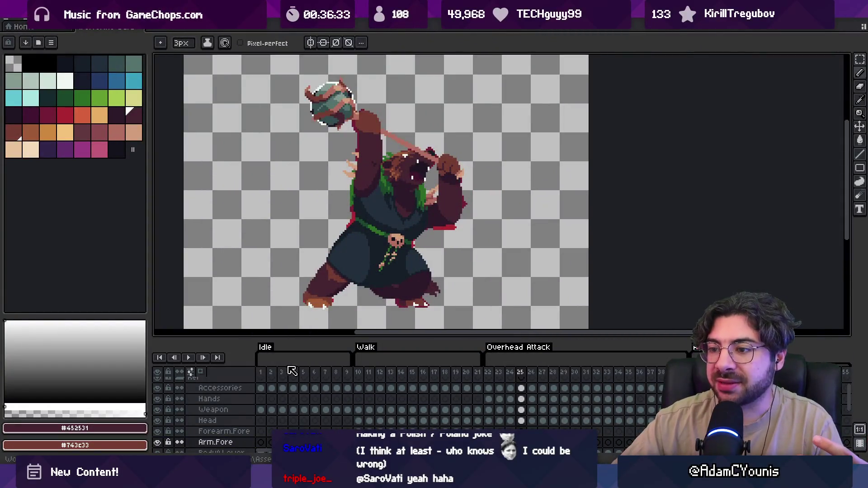
mouse_move(261, 372)
mouse_down()
mouse_move(351, 361)
mouse_move(538, 364)
mouse_move(617, 376)
mouse_move(260, 372)
mouse_up()
Return to the first frame and open Armin Idle 7 from the recent files list
key(minus)
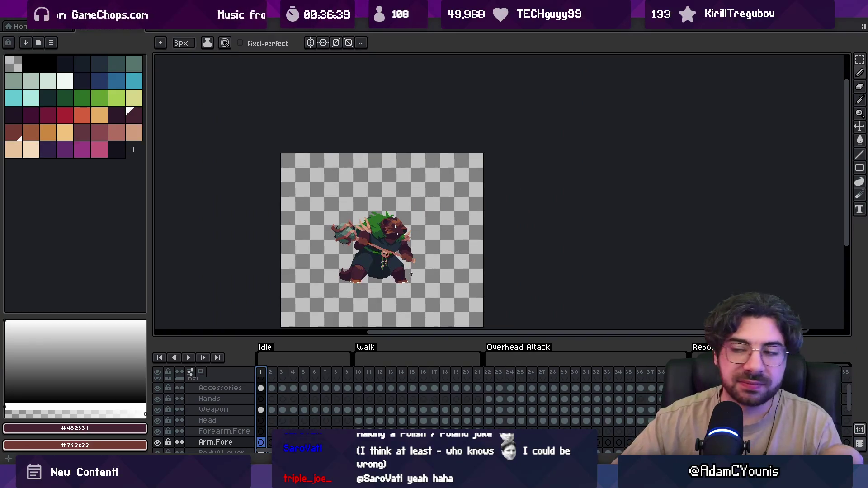
drag(410, 272, 361, 250)
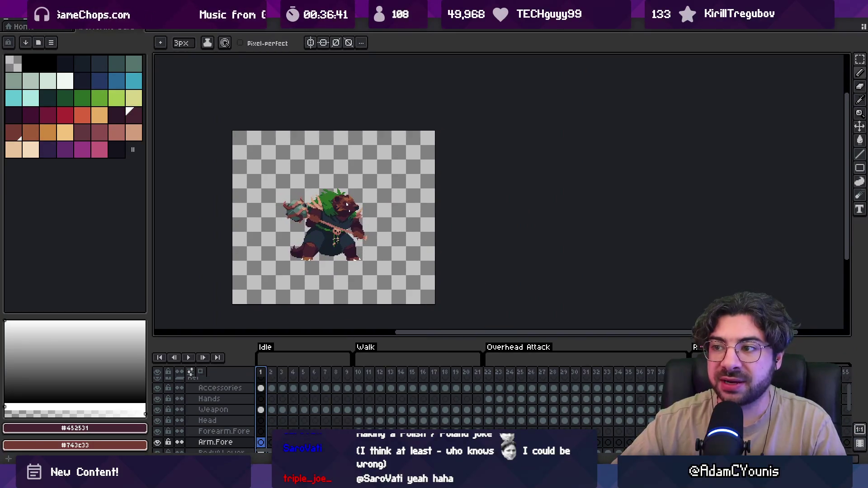
scroll(357, 238, up, 1)
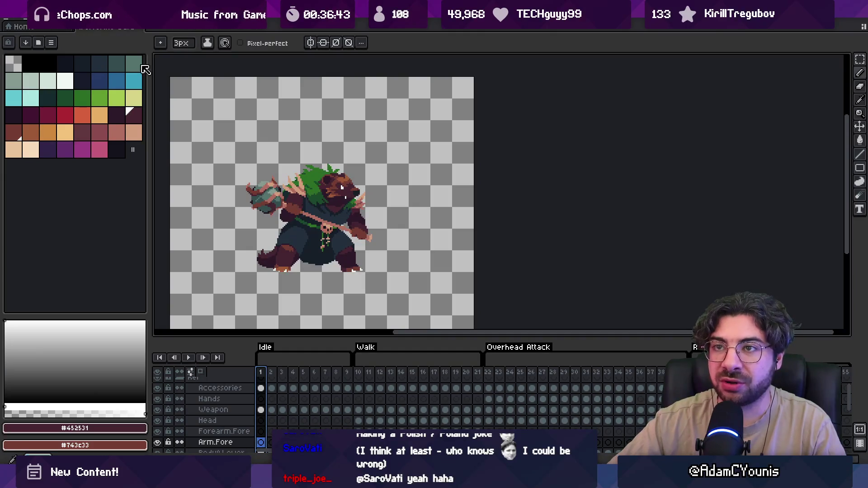
click(10, 22)
mouse_move(63, 50)
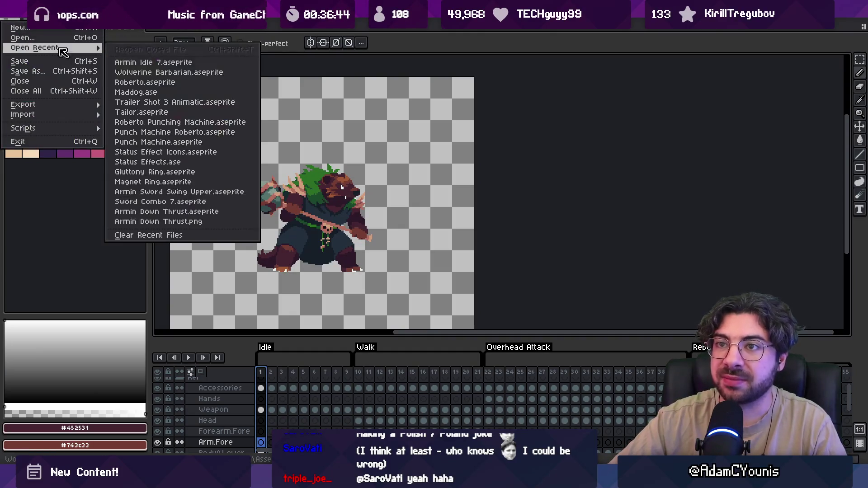
click(172, 63)
Paste the whole Armin sprite beside the bear for scale, discard it, then select the Walk frames
key(ctrl+a)
key(ctrl+c)
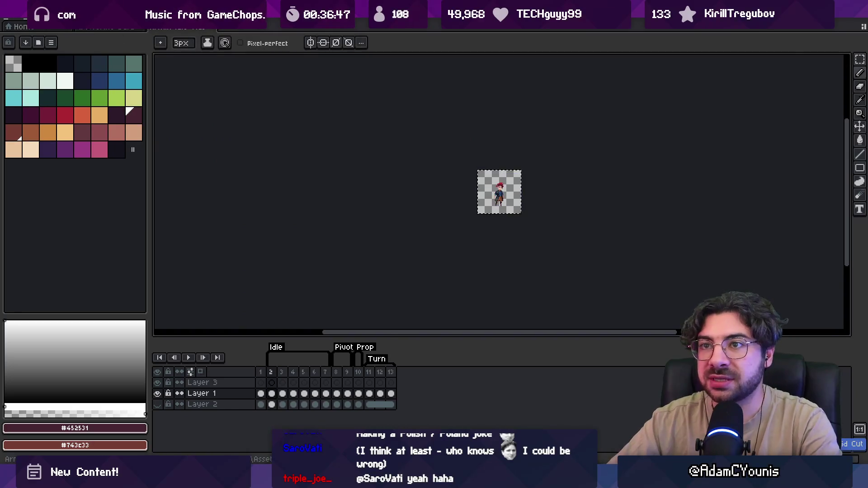
key(ctrl+Tab)
key(ctrl+v)
mouse_move(291, 204)
mouse_down()
mouse_move(464, 297)
mouse_move(468, 291)
mouse_up()
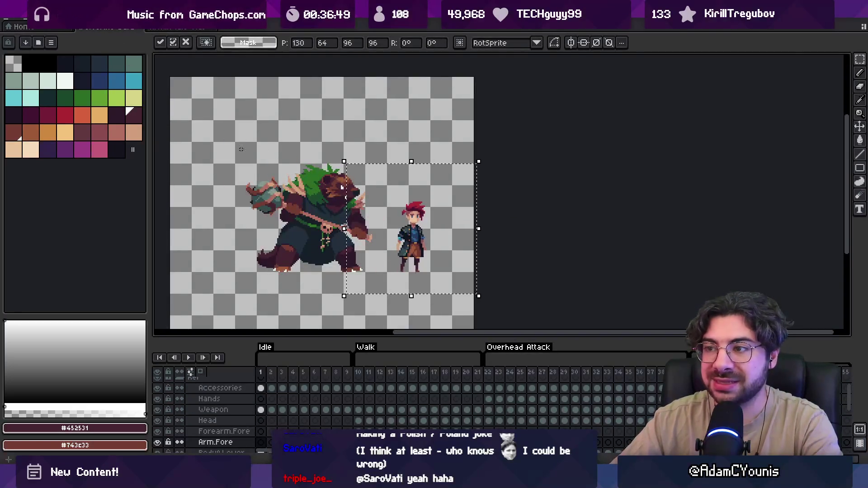
scroll(337, 230, up, 1)
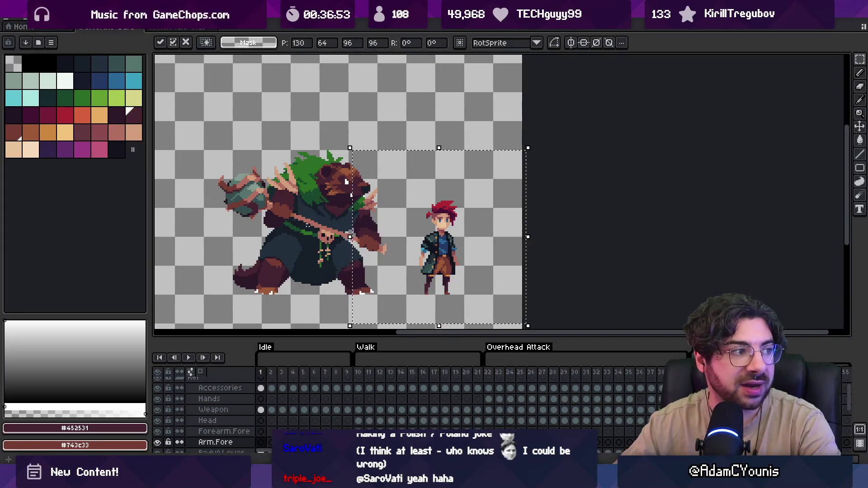
key(Escape)
mouse_move(358, 375)
mouse_down()
mouse_move(588, 382)
mouse_move(412, 392)
mouse_up()
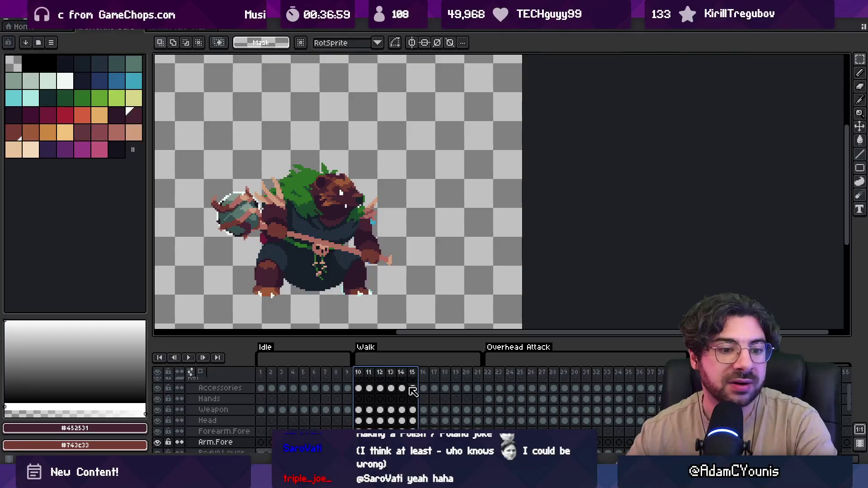
Select frames 1 to 30 in the timeline for playback
scroll(367, 184, down, 2)
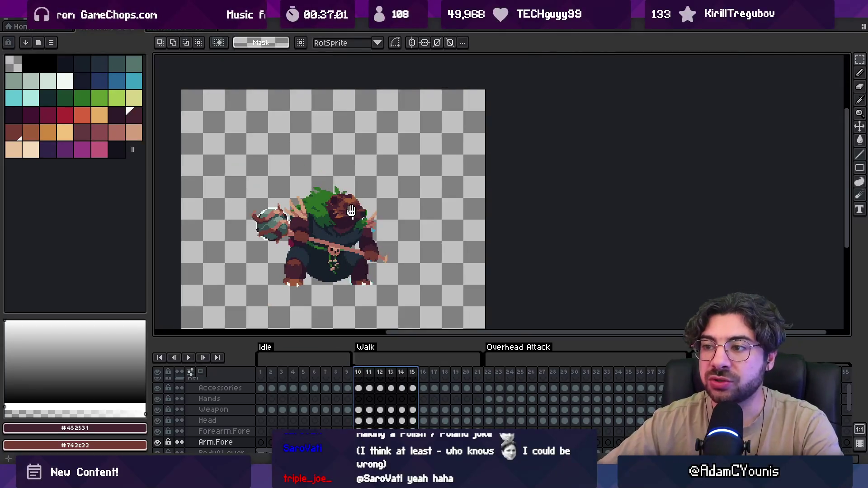
mouse_move(261, 388)
mouse_down()
mouse_move(591, 388)
mouse_move(362, 380)
mouse_move(664, 387)
mouse_up()
drag(377, 271, 423, 267)
scroll(389, 271, up, 1)
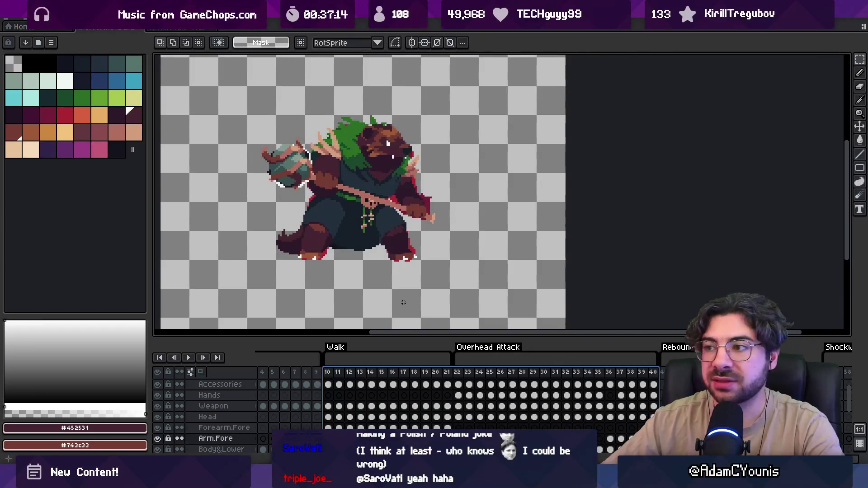
scroll(403, 302, down, 1)
Make the timeline panel taller, bringing frames 1–55 and the Ref layer row into view
drag(478, 336, 478, 269)
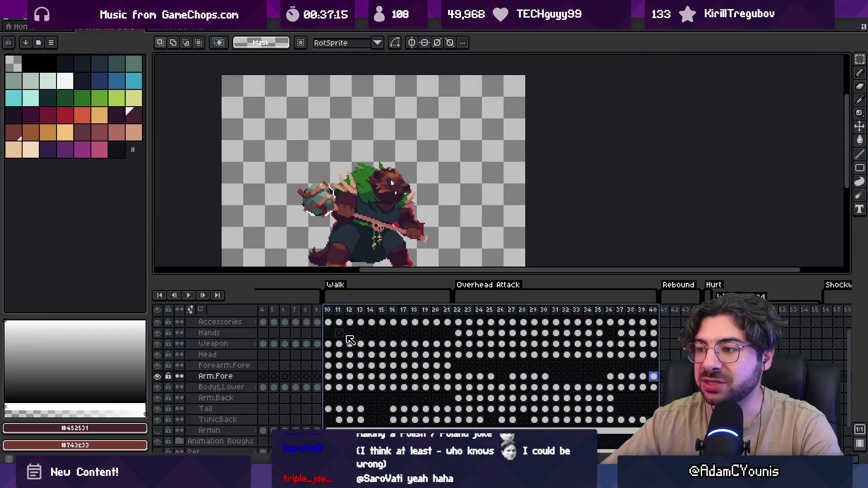
scroll(441, 354, right, 5)
scroll(565, 340, left, 5)
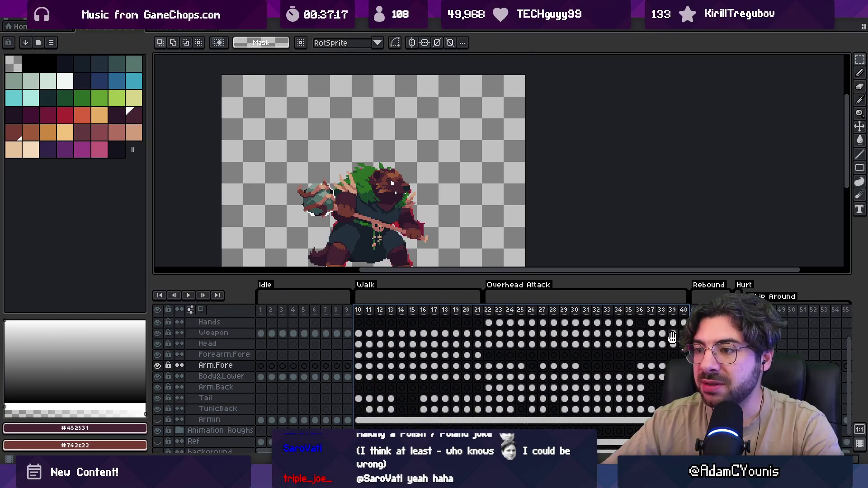
mouse_move(267, 315)
mouse_down()
mouse_move(794, 324)
mouse_move(262, 312)
mouse_move(391, 302)
mouse_up()
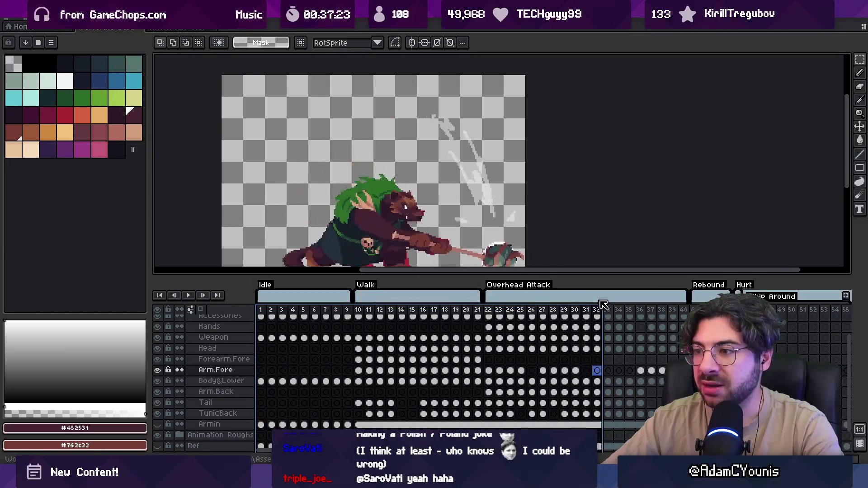
drag(255, 330, 623, 333)
mouse_move(508, 330)
mouse_down()
mouse_move(607, 340)
mouse_move(607, 348)
mouse_up()
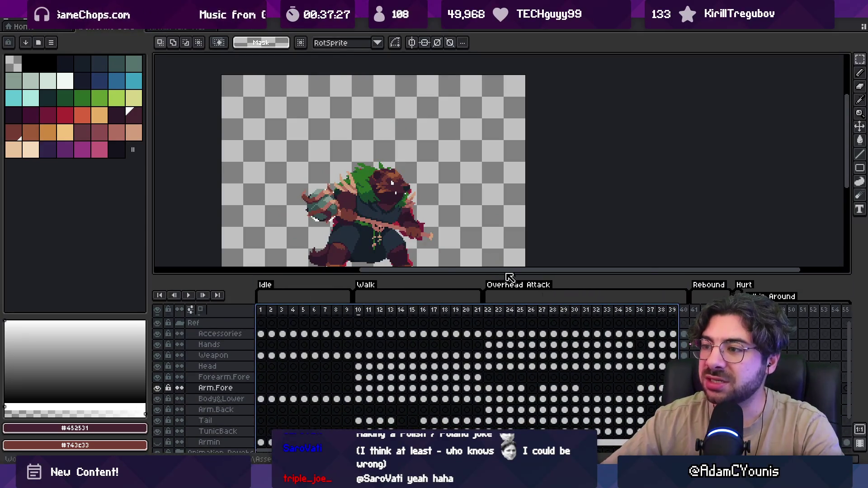
drag(477, 220, 513, 202)
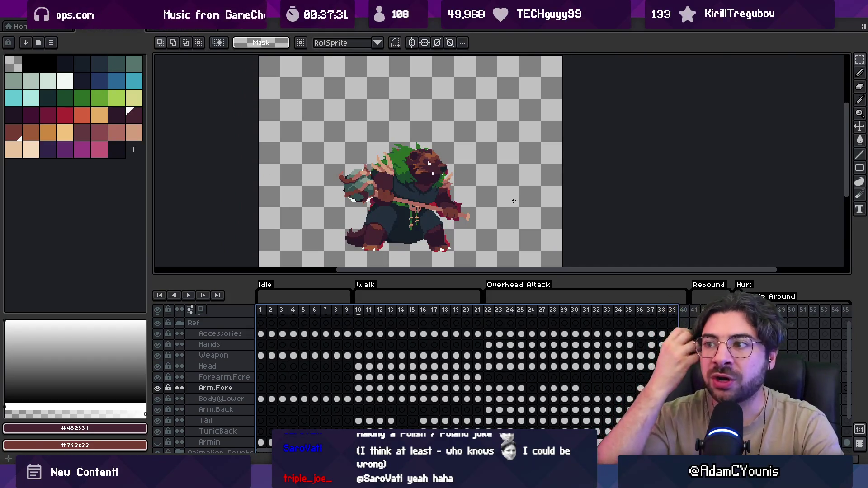
Center the enlarged bear sprite and preview frames 40–47, then frames 16–20
scroll(463, 217, up, 1)
drag(432, 220, 396, 199)
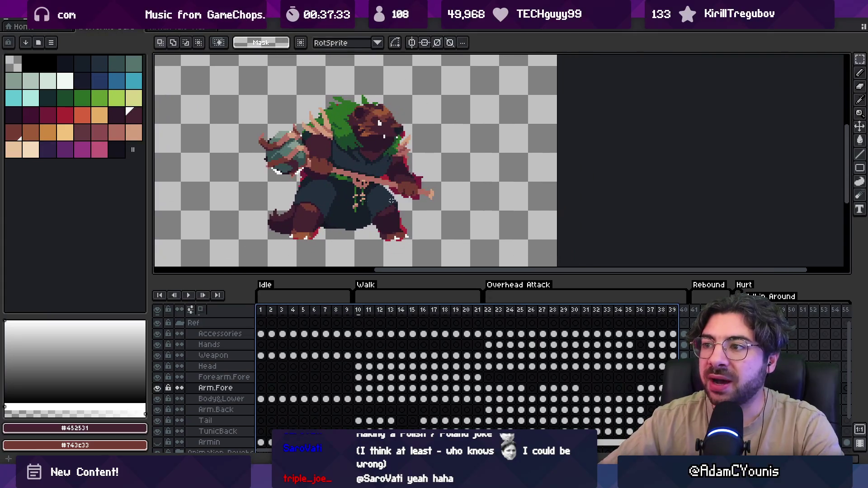
scroll(592, 348, right, 6)
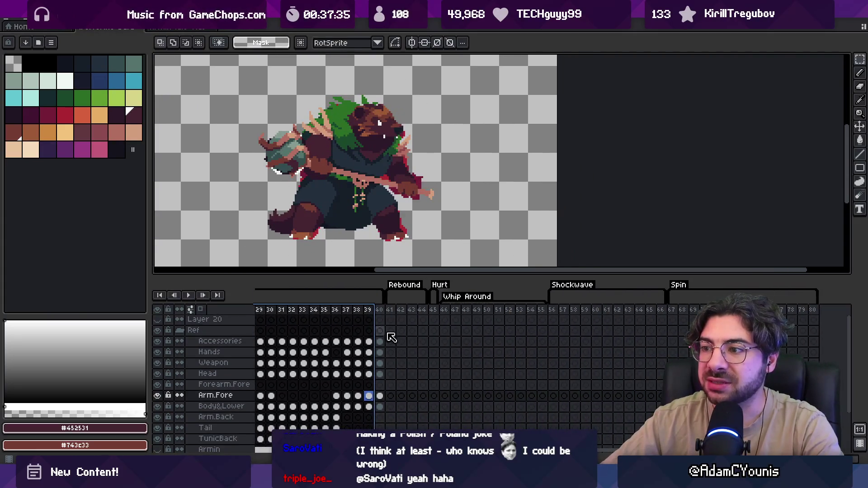
scroll(334, 133, up, 1)
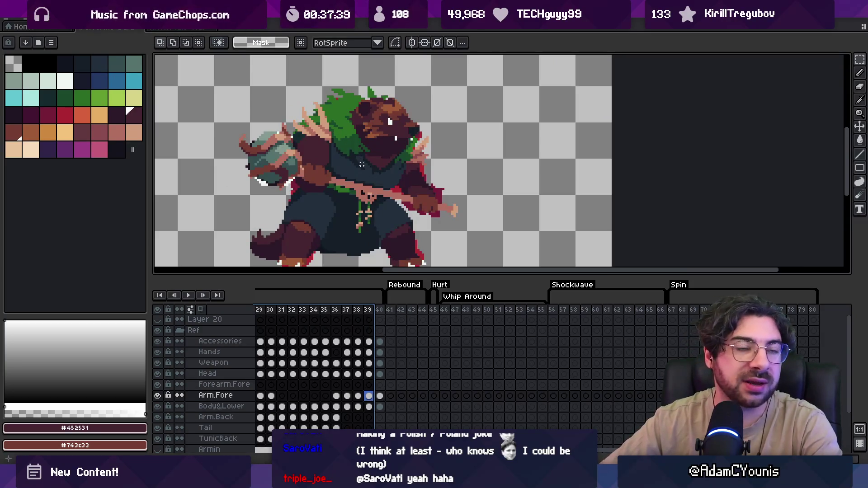
scroll(308, 236, up, 2)
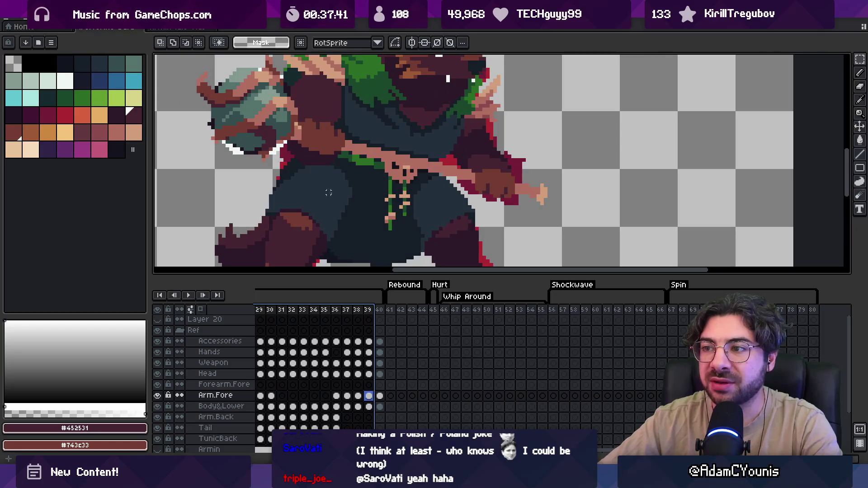
scroll(444, 221, down, 3)
mouse_move(379, 310)
mouse_down()
mouse_move(489, 316)
mouse_move(271, 316)
mouse_move(423, 315)
mouse_up()
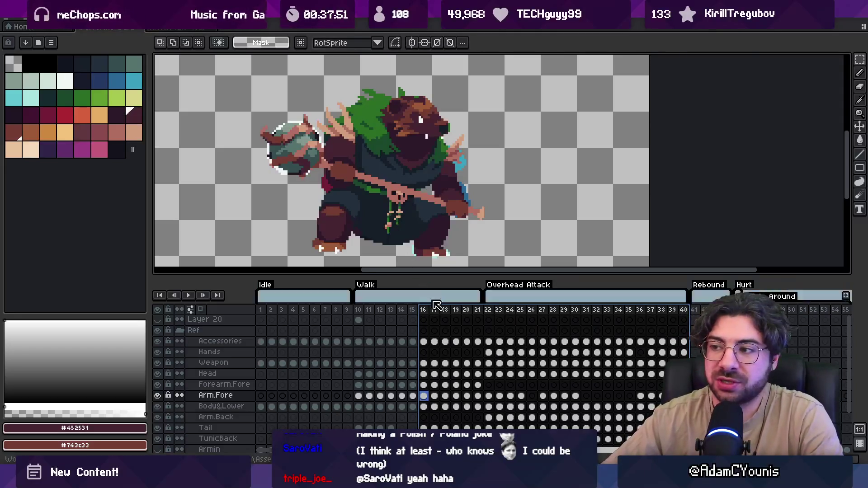
drag(423, 318, 468, 319)
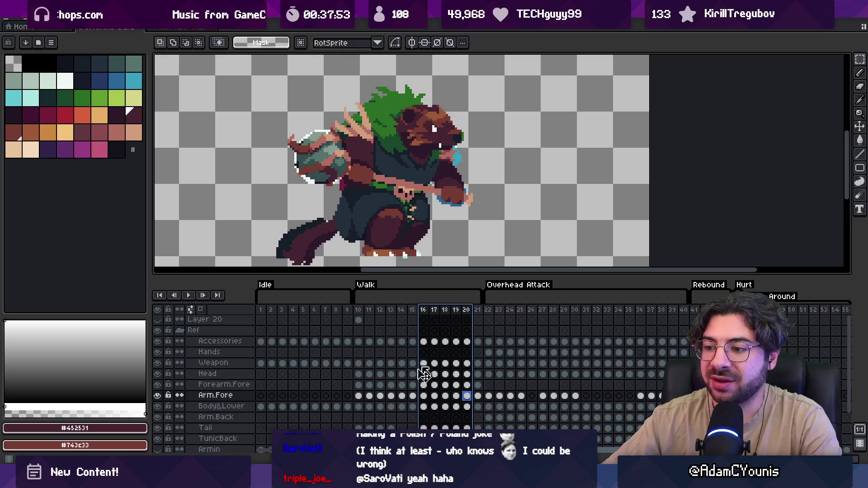
key(alt+Tab)
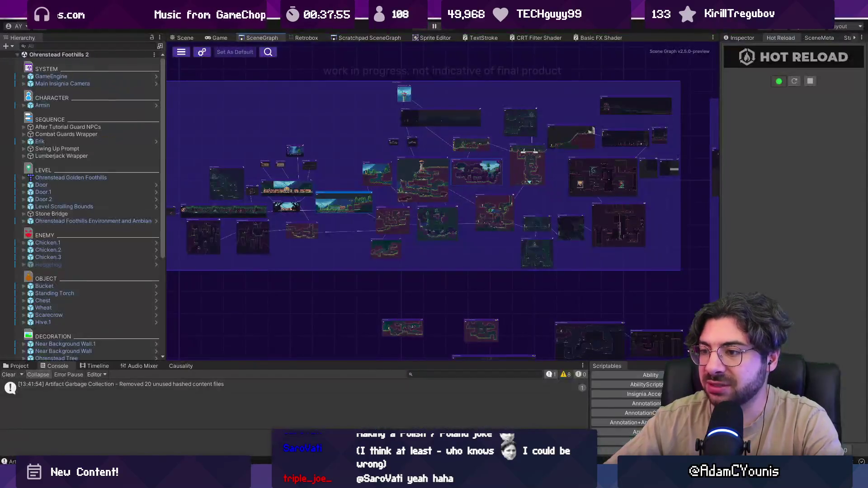
Zoom in and out around the Foothills 2 room graph, then circle the 2026 chart and undo it
scroll(318, 256, down, 5)
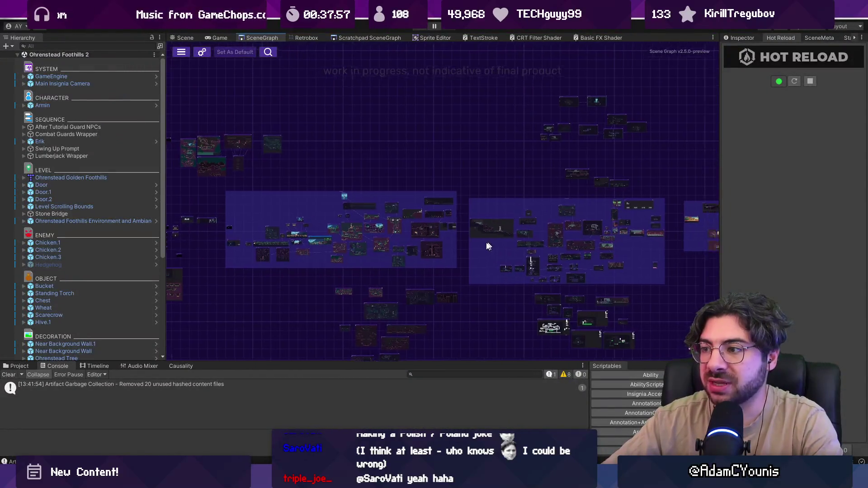
scroll(315, 260, up, 3)
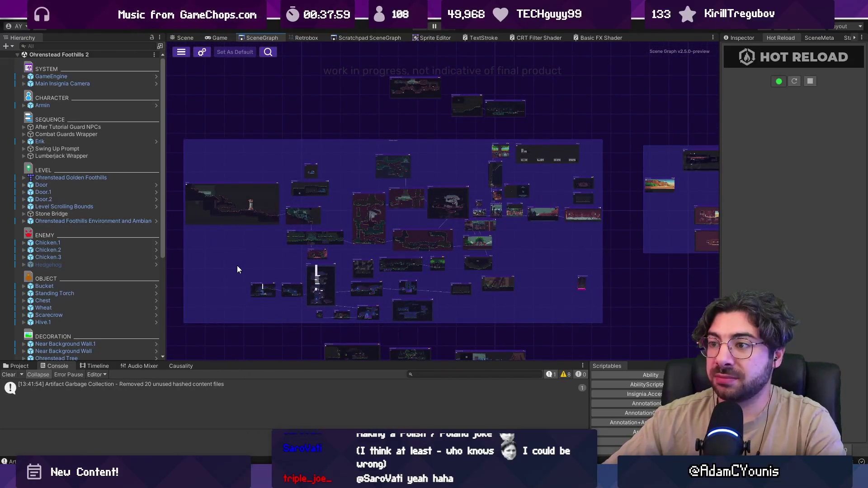
scroll(386, 232, up, 3)
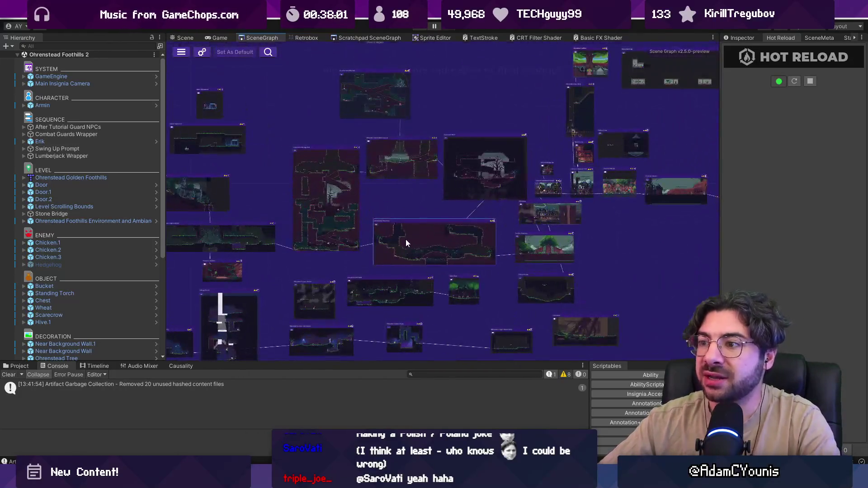
scroll(379, 202, up, 5)
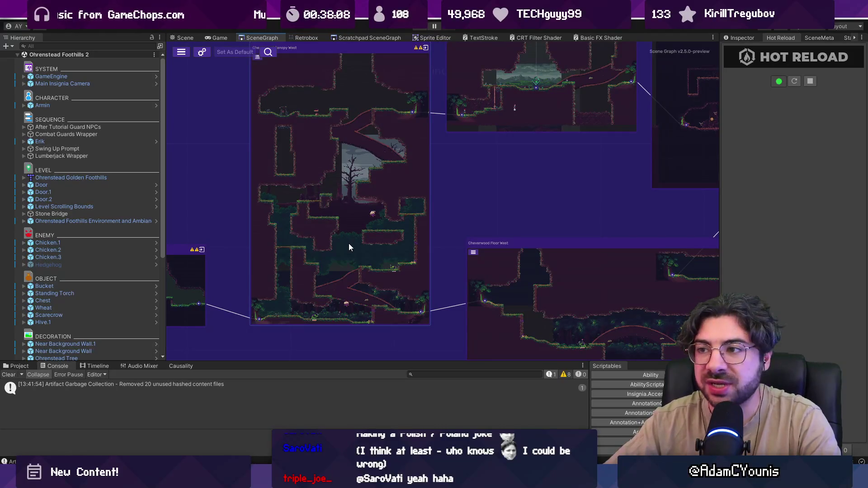
scroll(348, 243, down, 8)
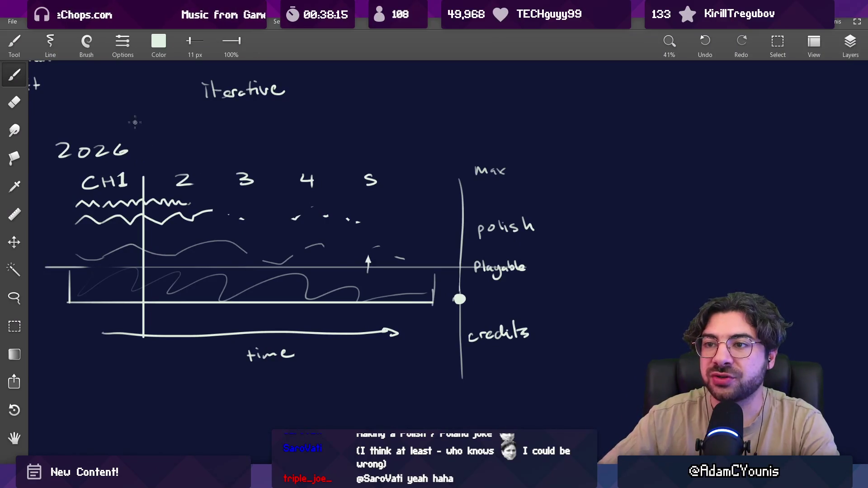
mouse_move(54, 127)
mouse_down()
mouse_move(55, 151)
mouse_move(488, 357)
mouse_move(58, 129)
mouse_up()
key(ctrl+z)
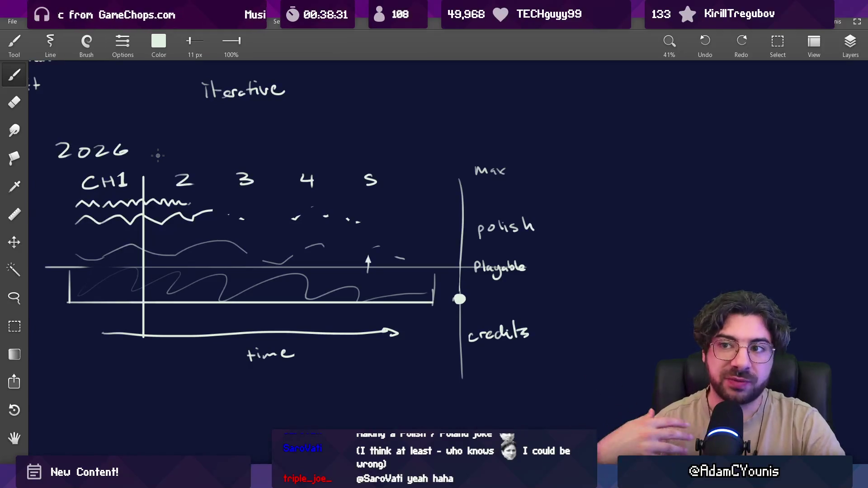
Undo the circle around the dot beside Playable and the rectangle around chapters 2–5
mouse_move(150, 164)
mouse_down()
mouse_move(357, 164)
mouse_move(433, 195)
mouse_move(150, 195)
mouse_move(150, 163)
mouse_up()
mouse_move(456, 294)
mouse_down()
mouse_move(452, 283)
mouse_move(472, 276)
mouse_up()
key(ctrl+z)
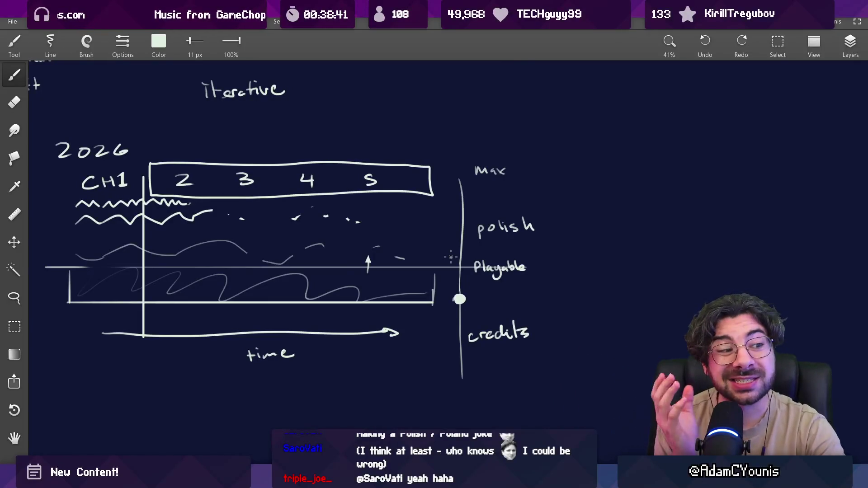
key(ctrl+z)
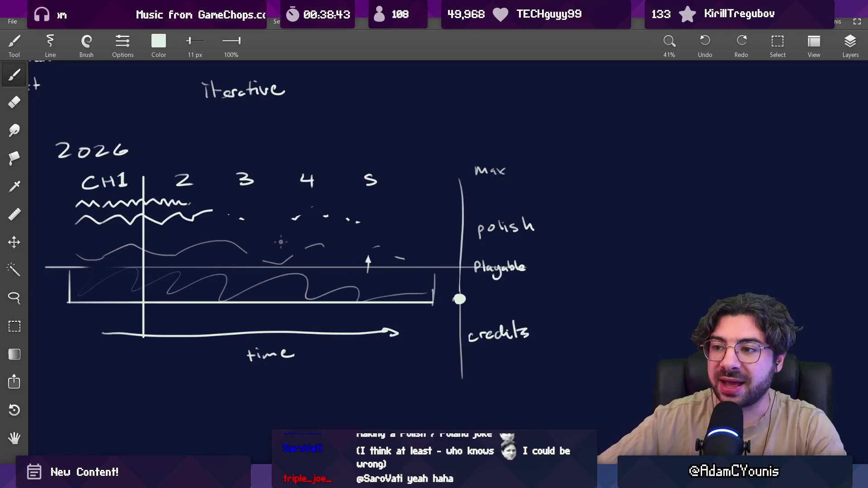
Draw trial vertical marks near chapters 3 and 4, then undo both
drag(312, 238, 316, 284)
drag(255, 253, 256, 281)
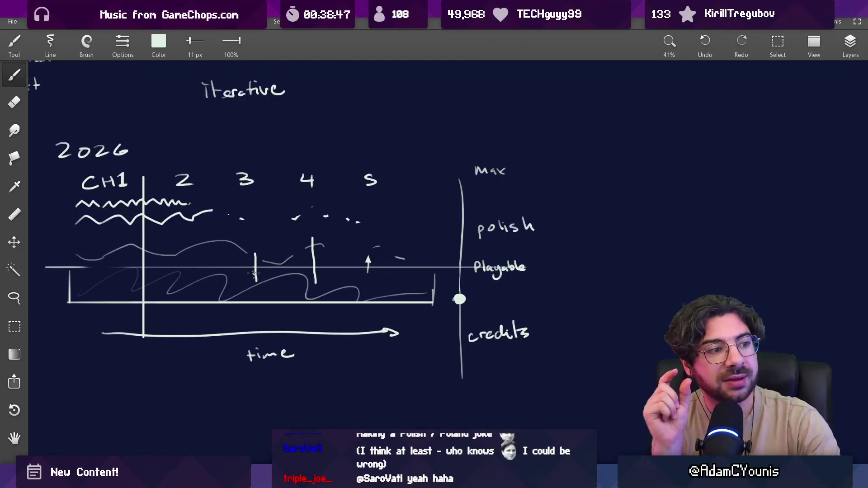
key(ctrl+z)
key(ctrl+z)
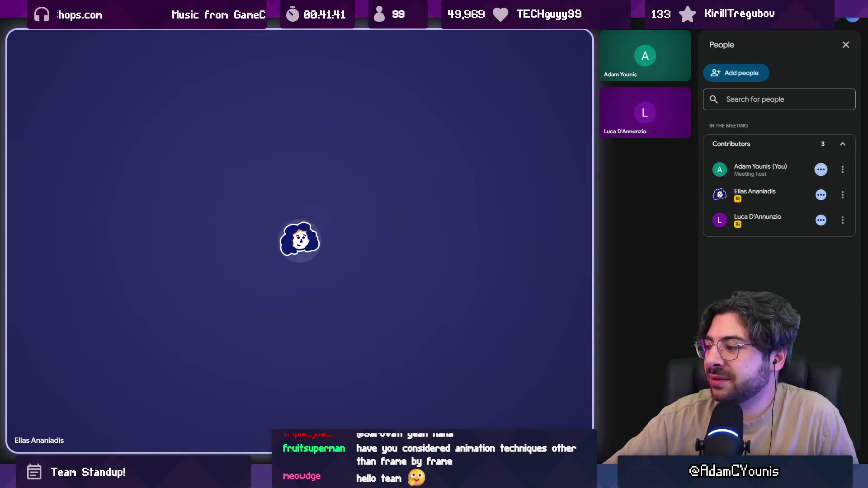
Open the in-call chat messages, then close the chat panel again
key(ctrl+alt+c)
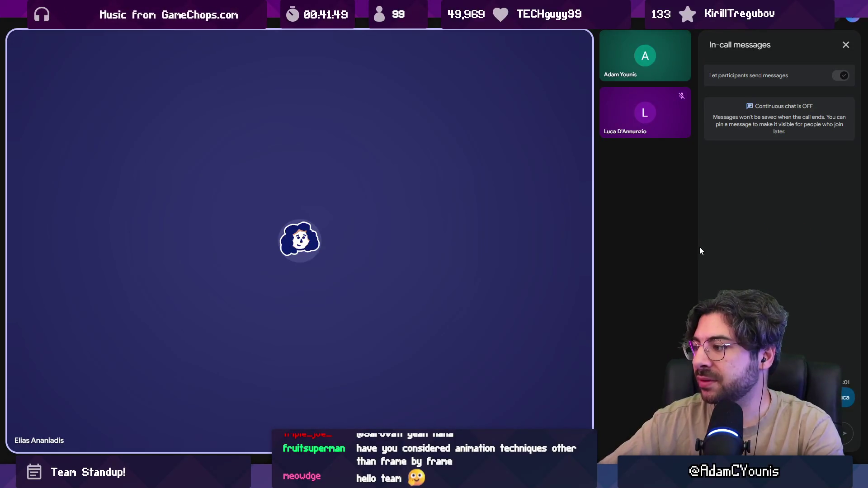
click(846, 46)
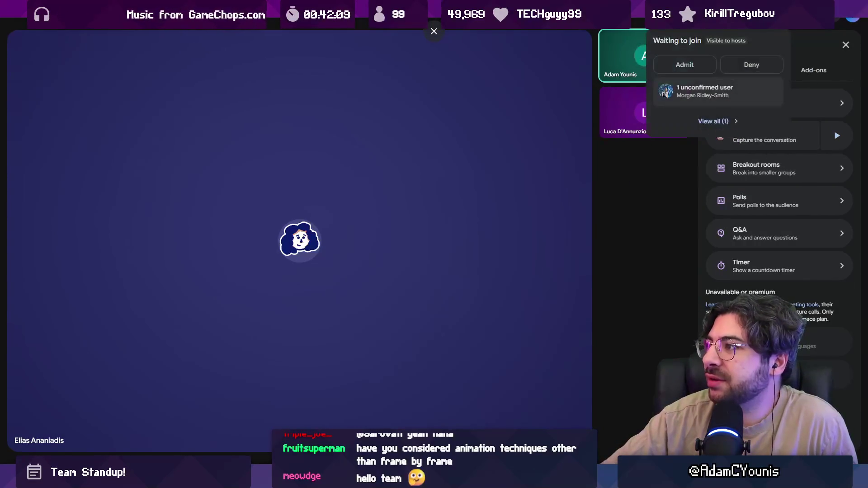
Admit both waiting guests from the People list and bring up the meeting recording options
click(717, 121)
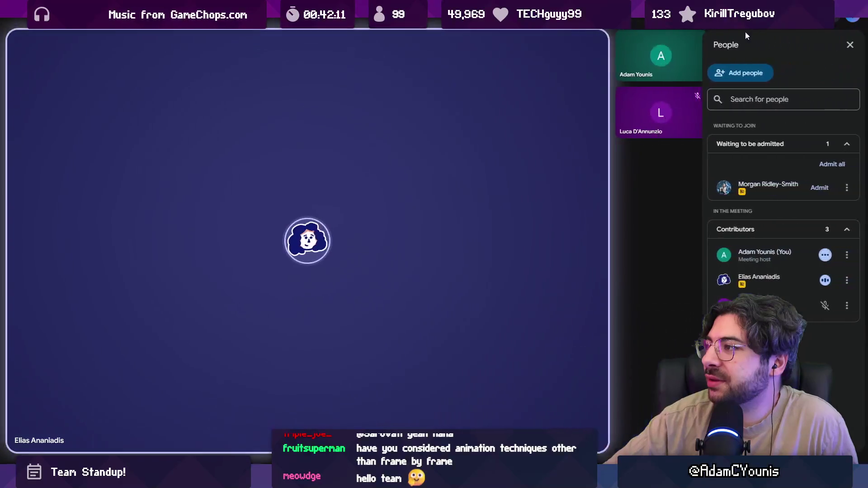
click(807, 188)
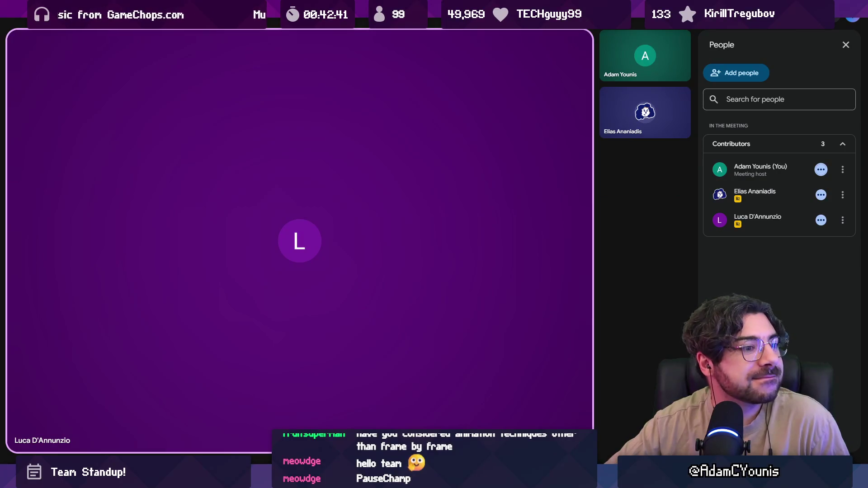
mouse_move(94, 85)
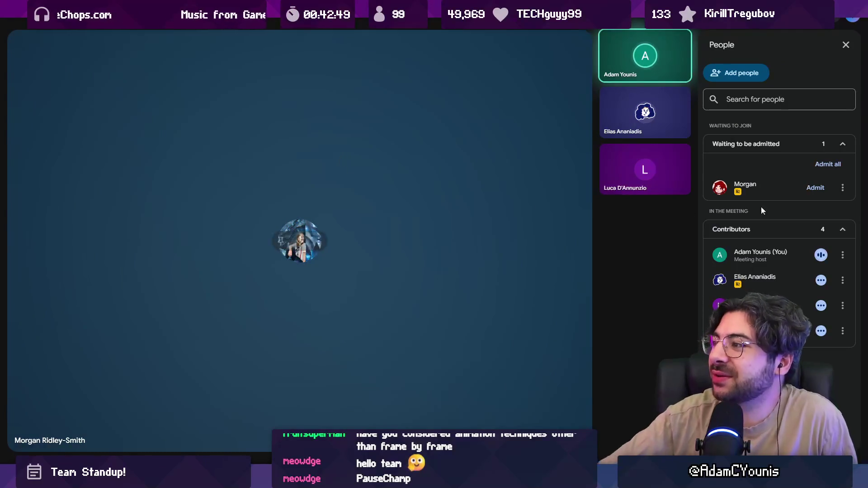
click(815, 188)
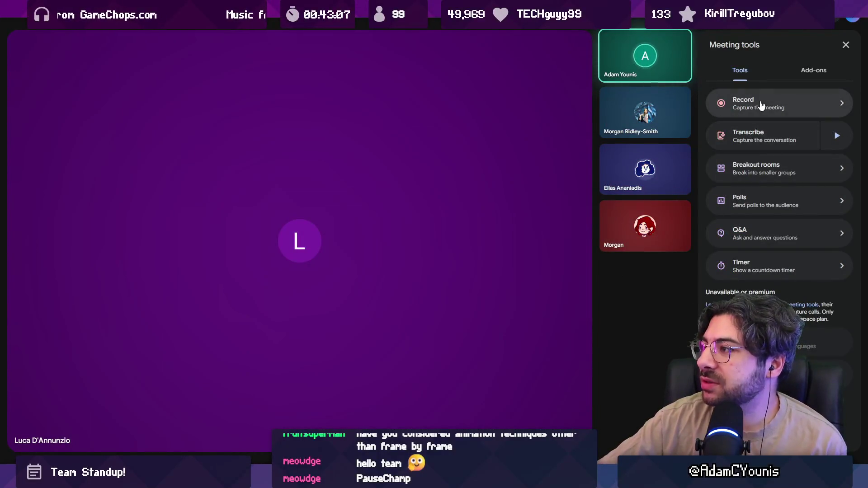
click(764, 103)
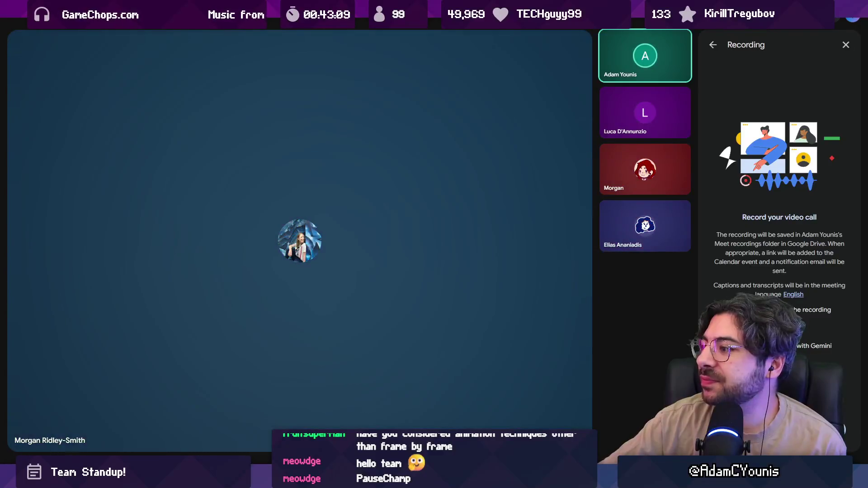
click(779, 376)
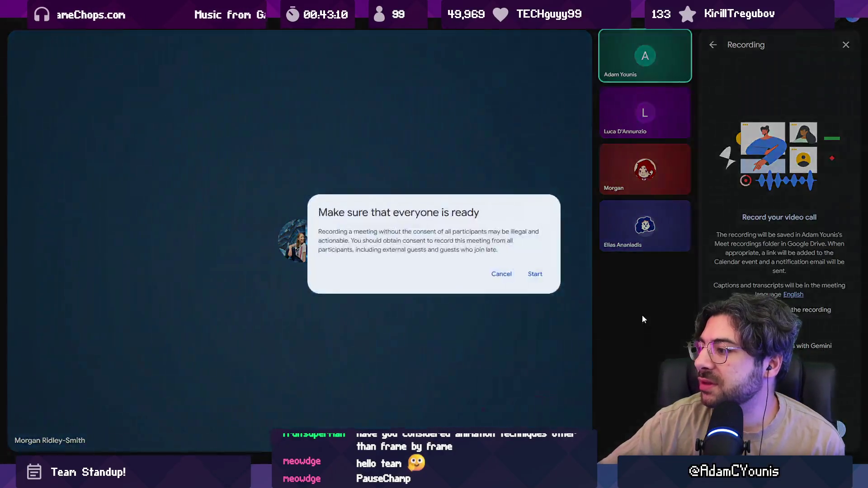
click(535, 274)
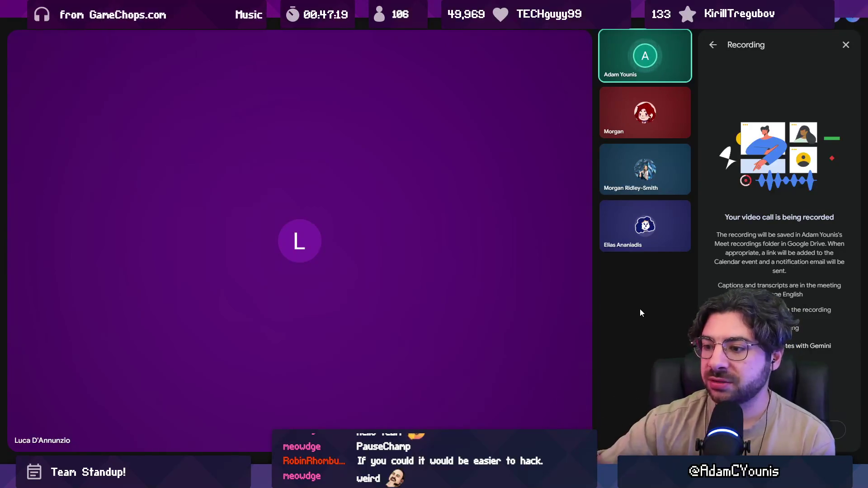
mouse_move(499, 267)
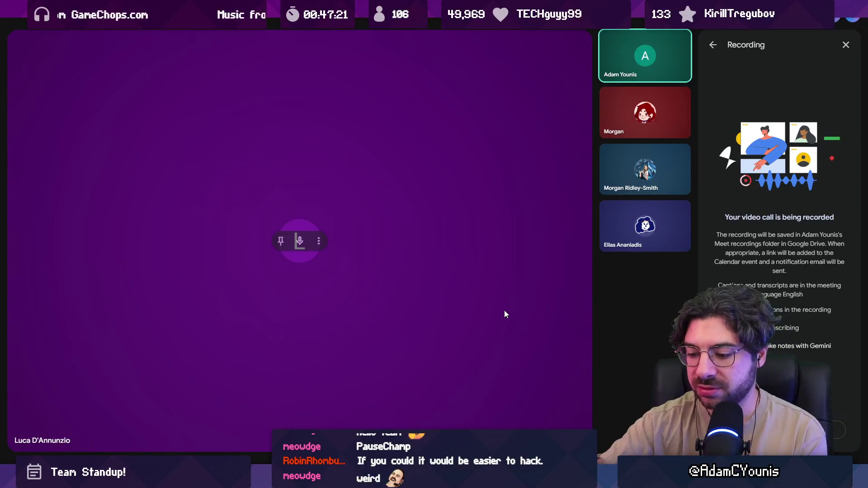
Switch to the drawing app and zoom to the INSIGNIA key artwork
key(alt+Tab)
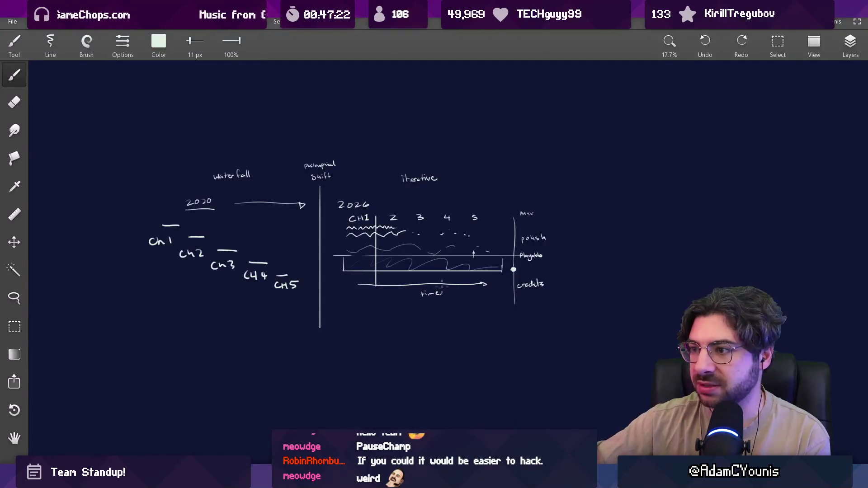
scroll(375, 195, down, 5)
scroll(375, 196, up, 10)
scroll(375, 195, up, 2)
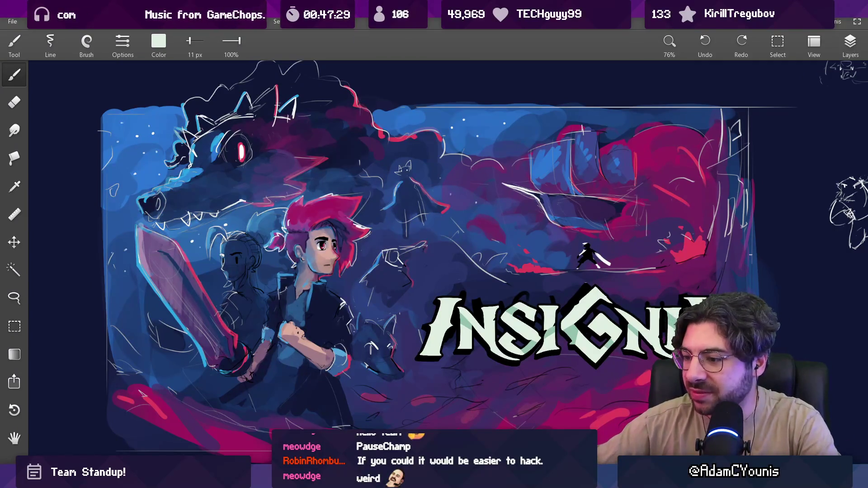
Back in Meet, present the drawing app window showing the INSIGNIA artwork
mouse_move(603, 456)
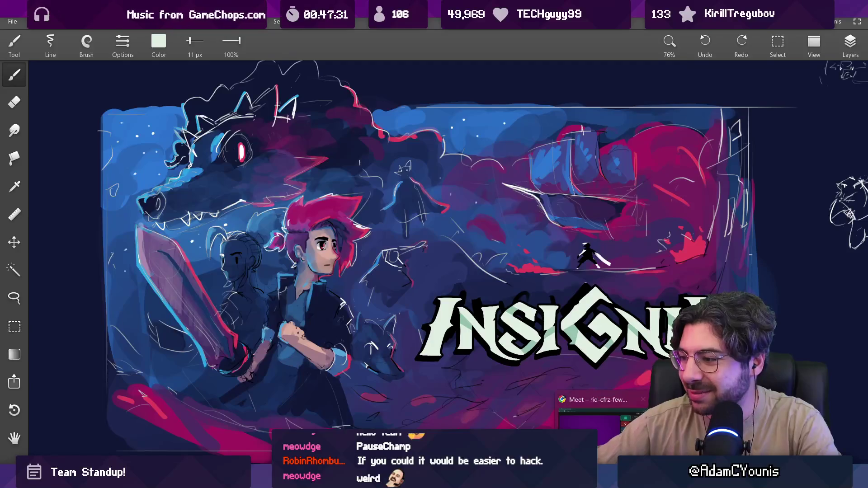
click(601, 416)
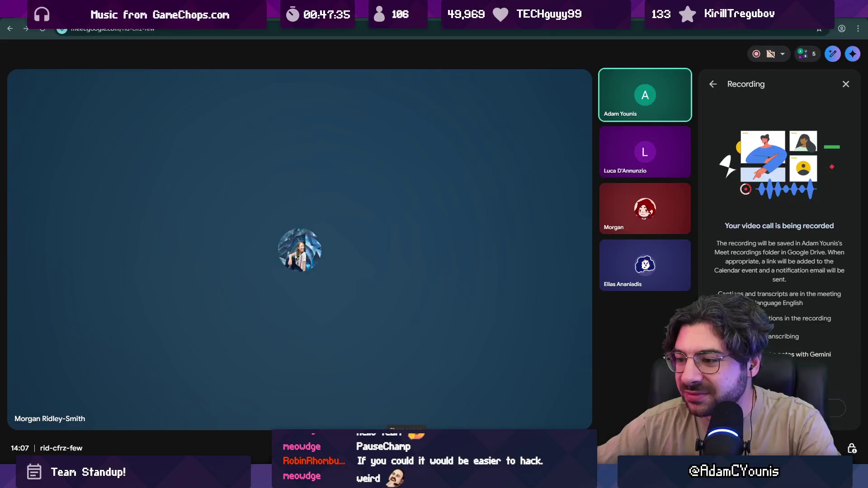
click(405, 448)
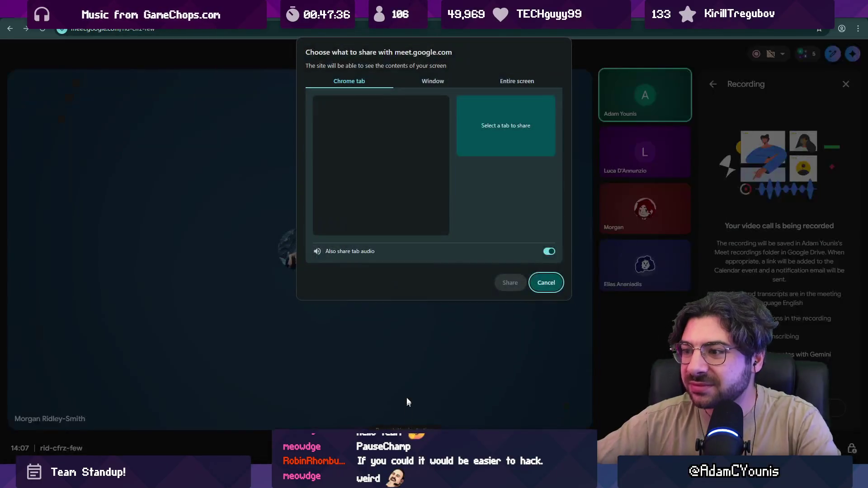
click(431, 82)
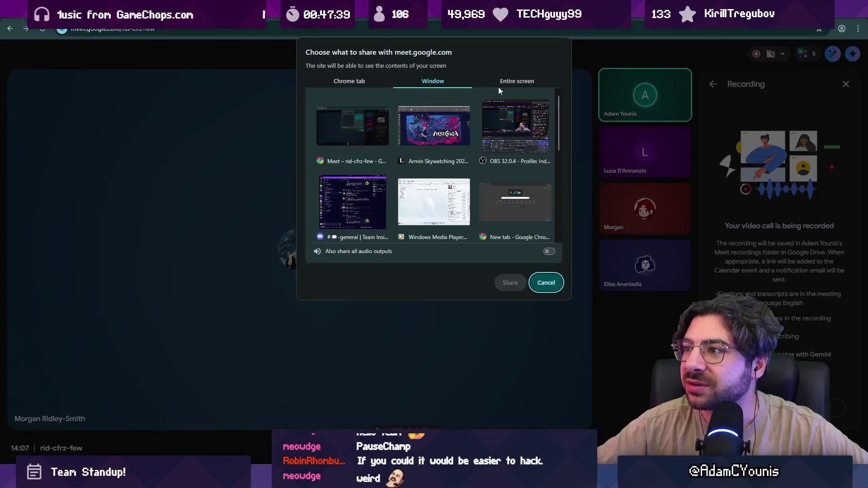
click(445, 134)
click(520, 282)
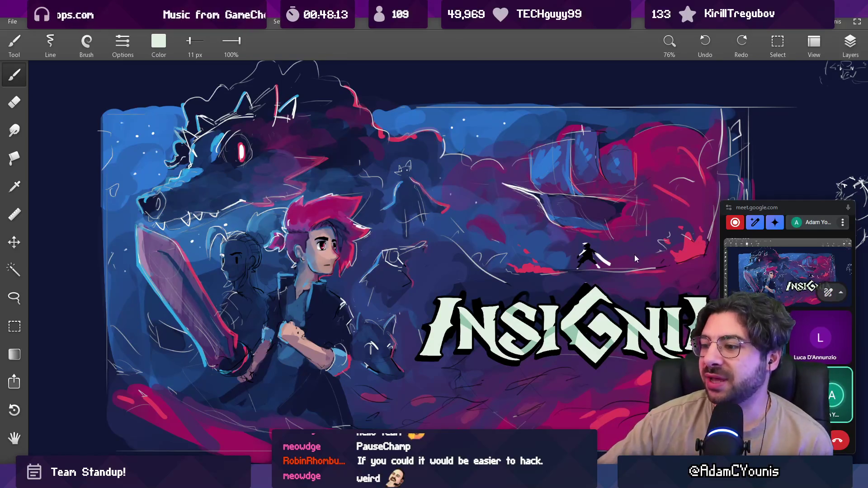
Bring the Meet call window back to the front from Chrome's taskbar
mouse_move(569, 479)
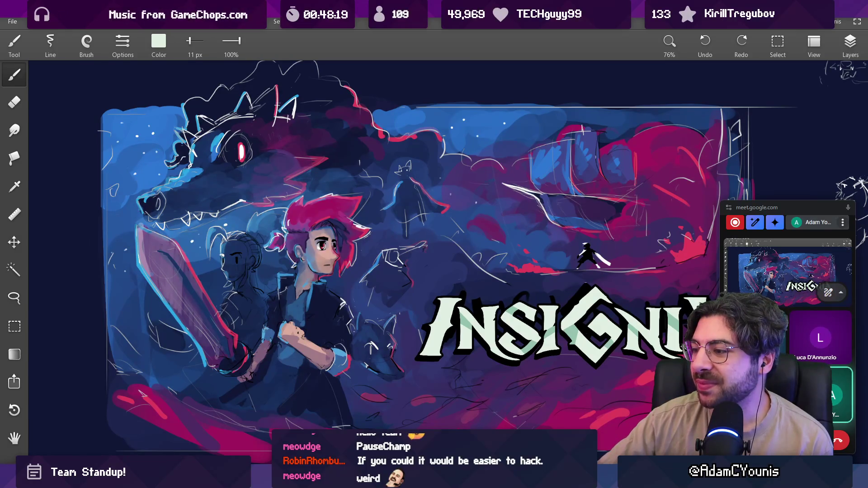
click(531, 414)
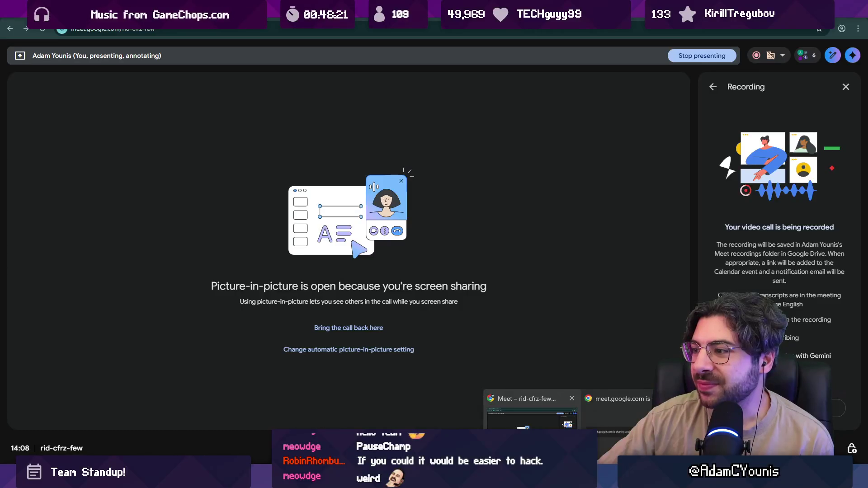
Stop sharing the drawing window and make the Meet call view full screen
click(616, 414)
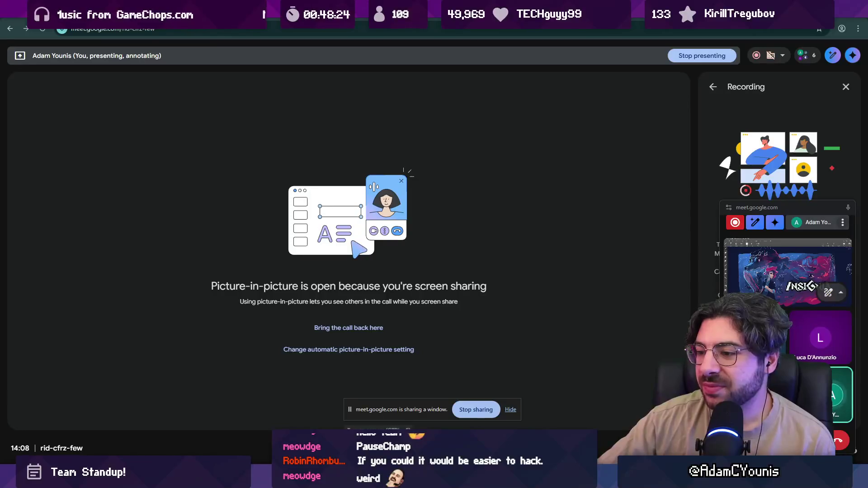
mouse_move(352, 409)
mouse_down()
mouse_move(351, 363)
mouse_move(351, 391)
mouse_move(351, 372)
mouse_up()
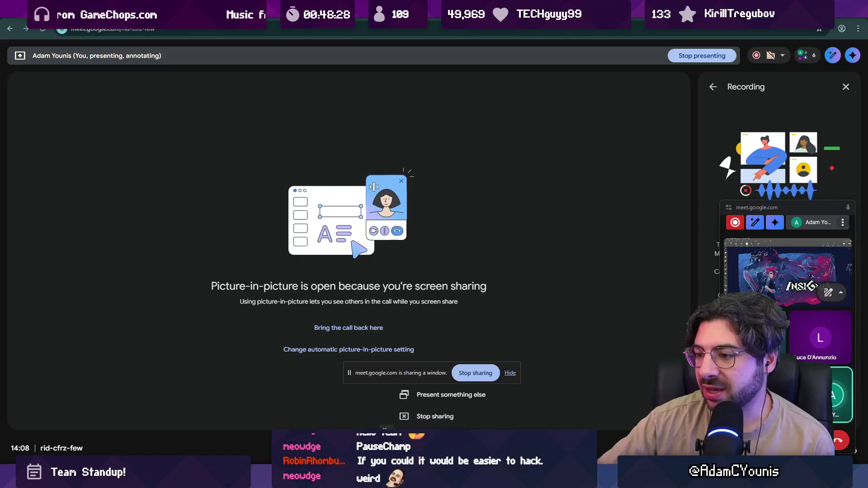
click(416, 418)
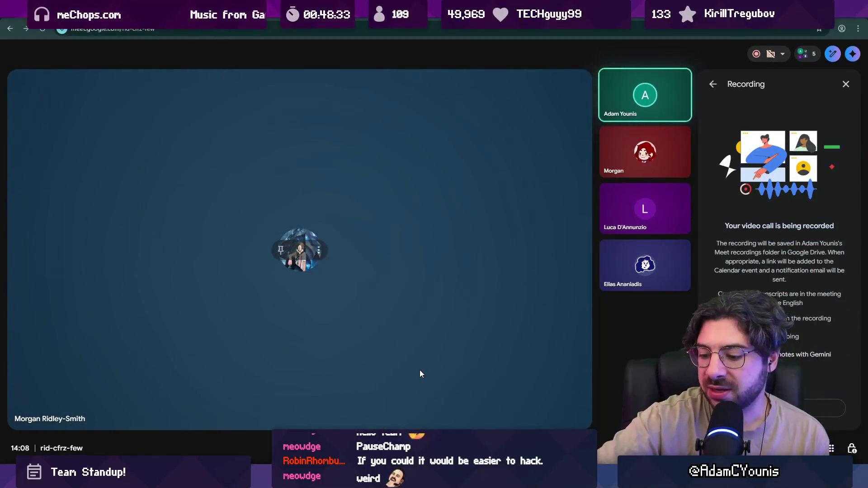
key(F11)
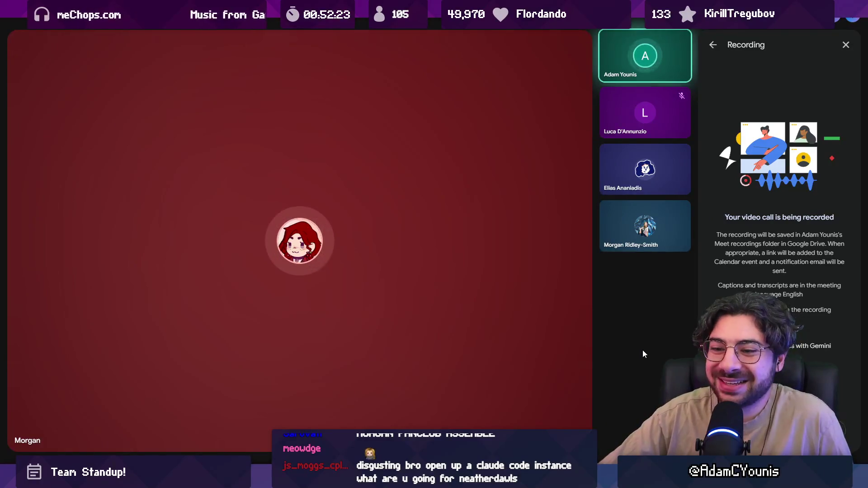
Back out of the Recording panel and close the Meeting tools side panel
click(712, 45)
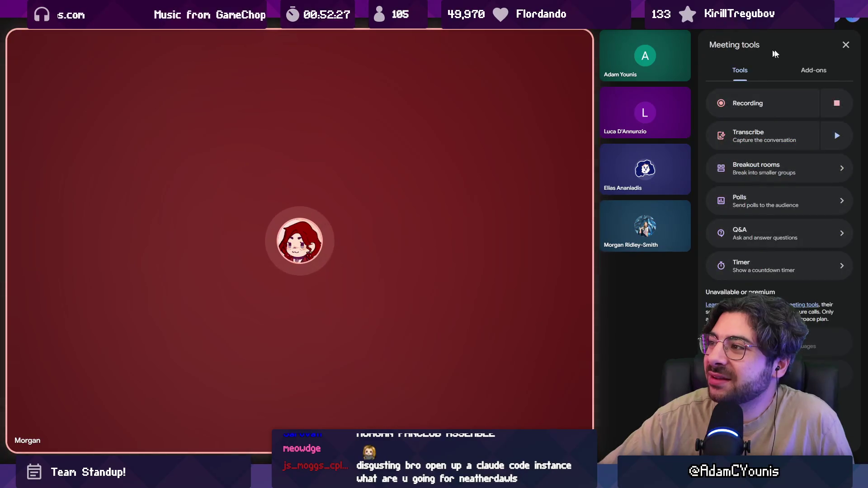
click(846, 44)
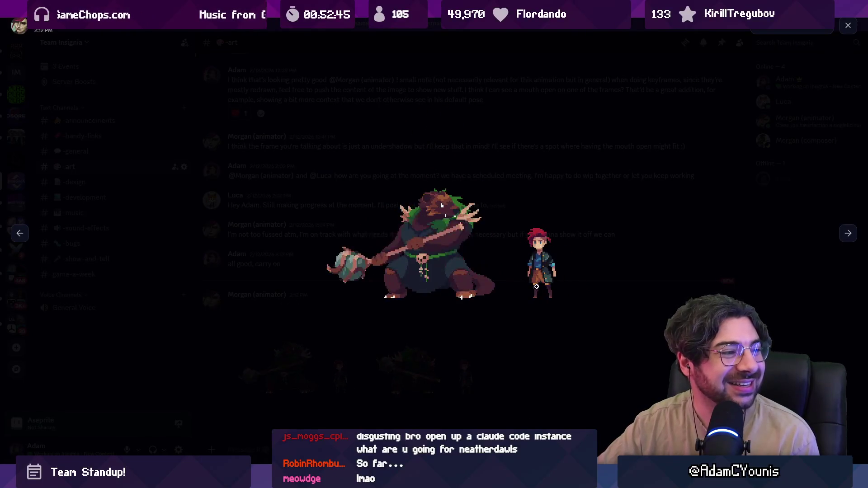
View the next sprite image in Discord, then switch back to the Meet call
click(851, 237)
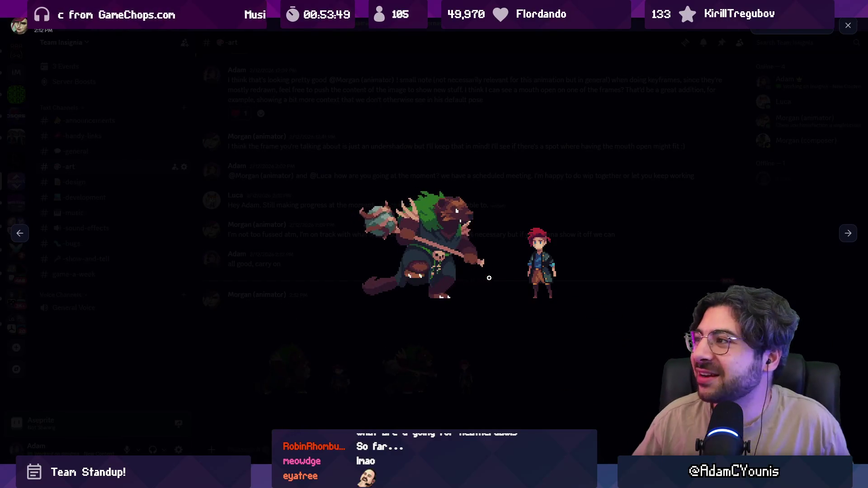
key(alt+Tab)
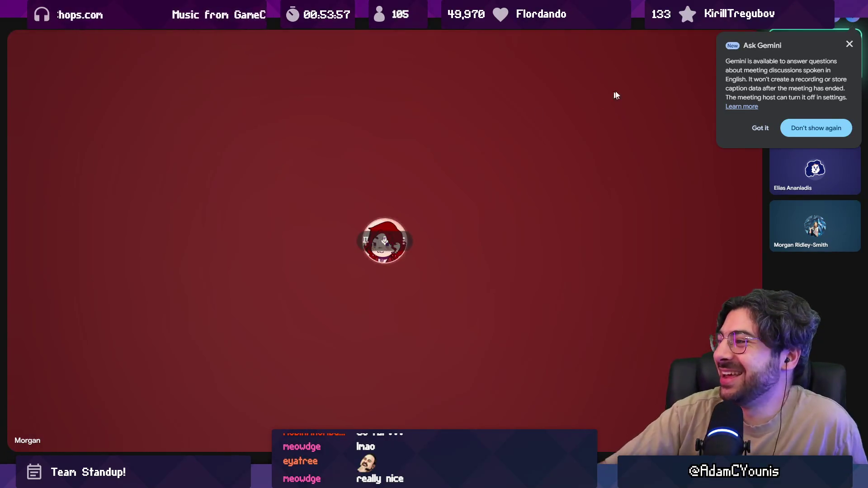
Dismiss the Ask Gemini notice in the call
click(848, 44)
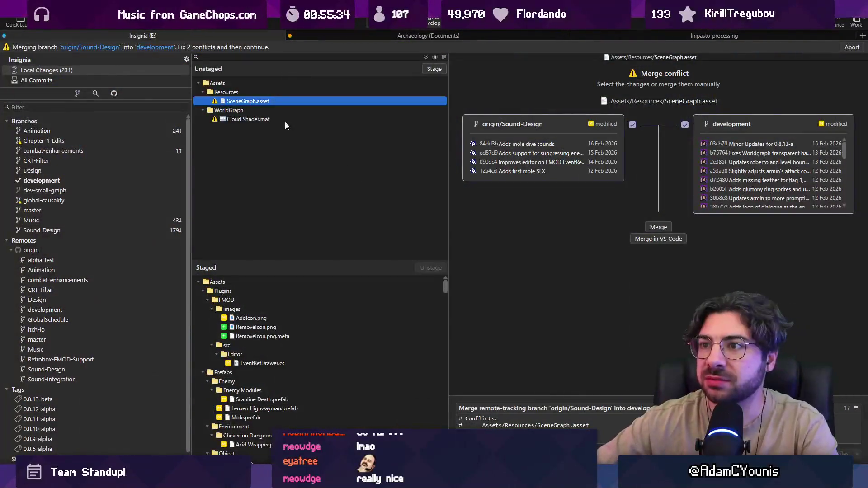
Resolve the conflicts using 'development', commit the Sound-Design merge, and return to Unity
right_click(270, 102)
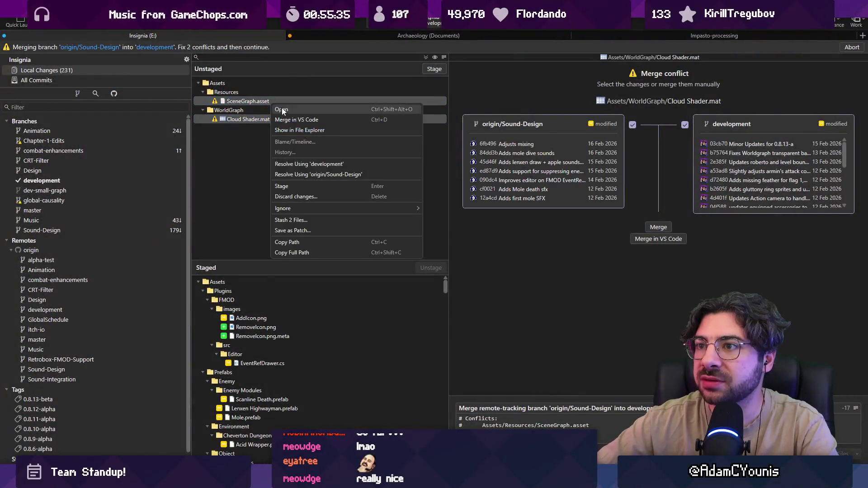
click(330, 164)
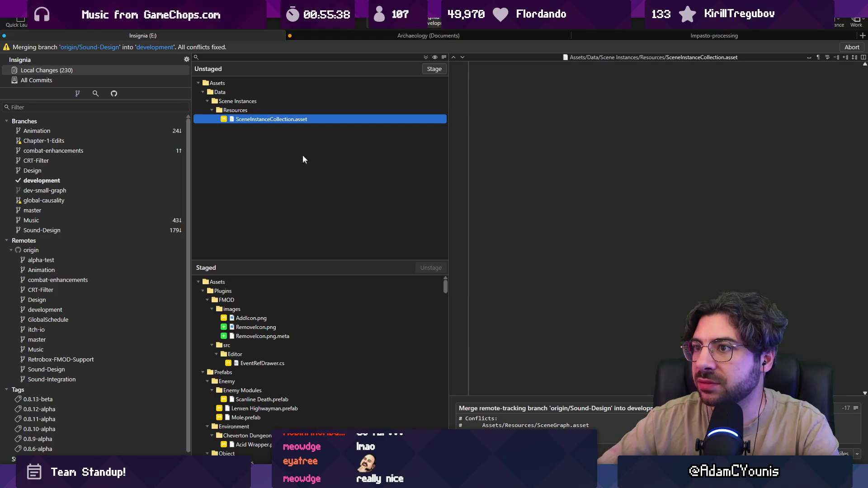
right_click(277, 124)
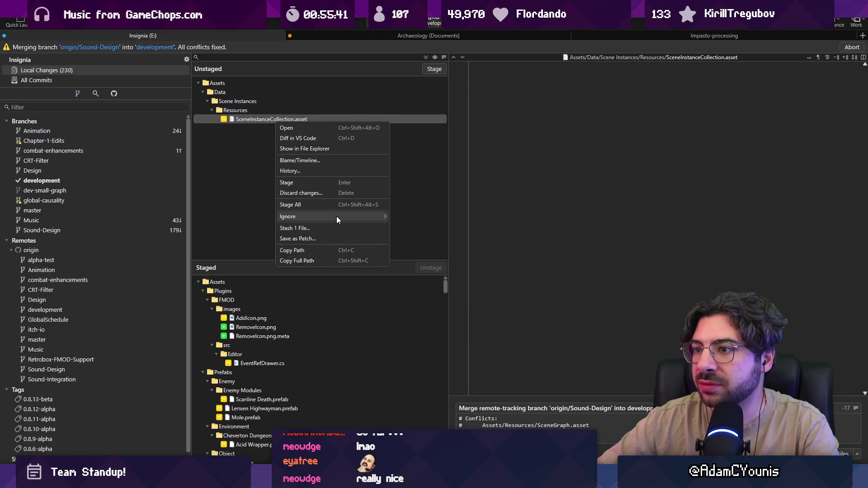
mouse_move(337, 219)
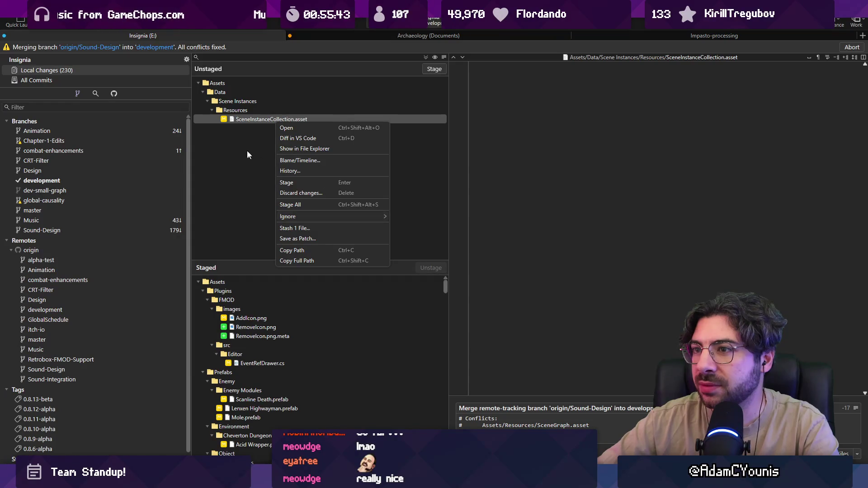
click(251, 119)
key(ctrl+Return)
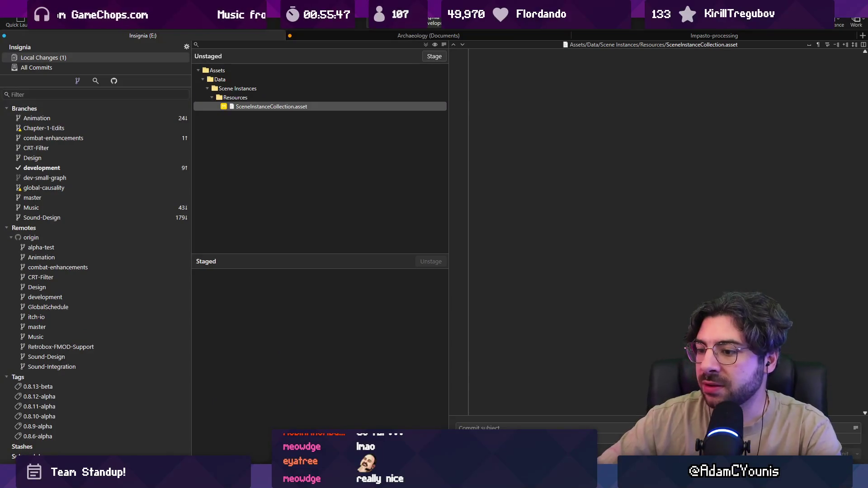
key(alt+Tab)
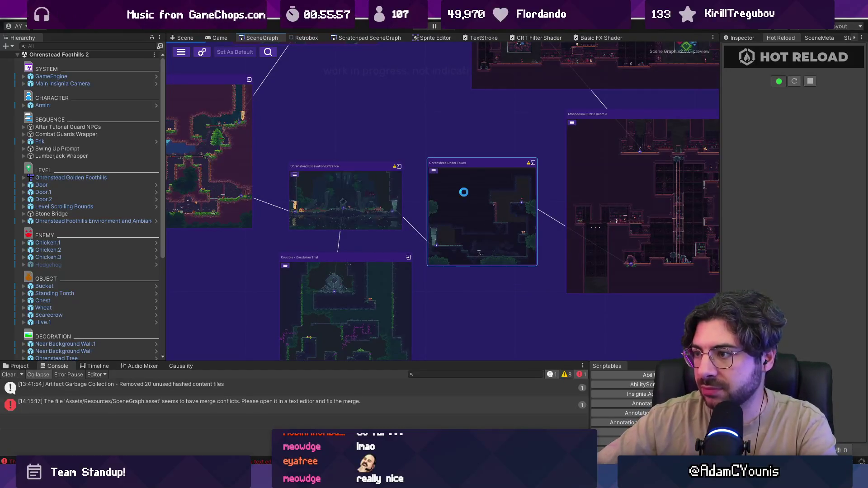
Open the Ohrenstead Under Tower scene from its SceneGraph node
double_click(464, 192)
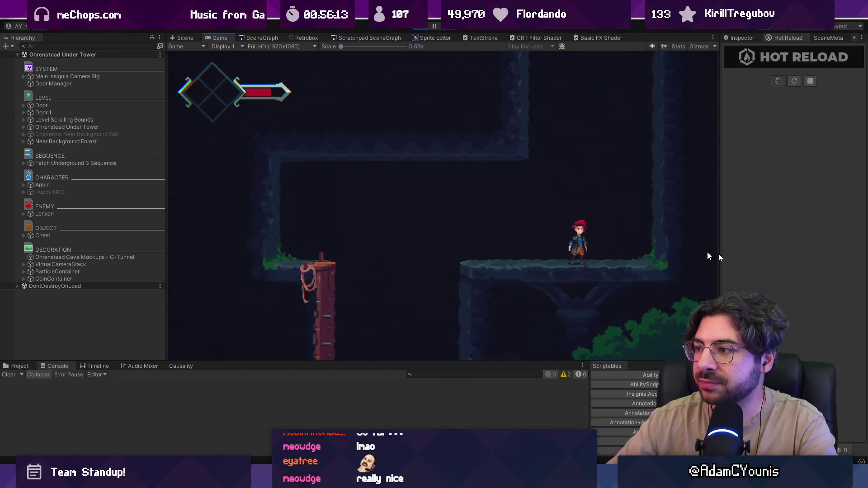
Fill the screen with the Game view and run the hero left, jumping and dropping down
key(F11)
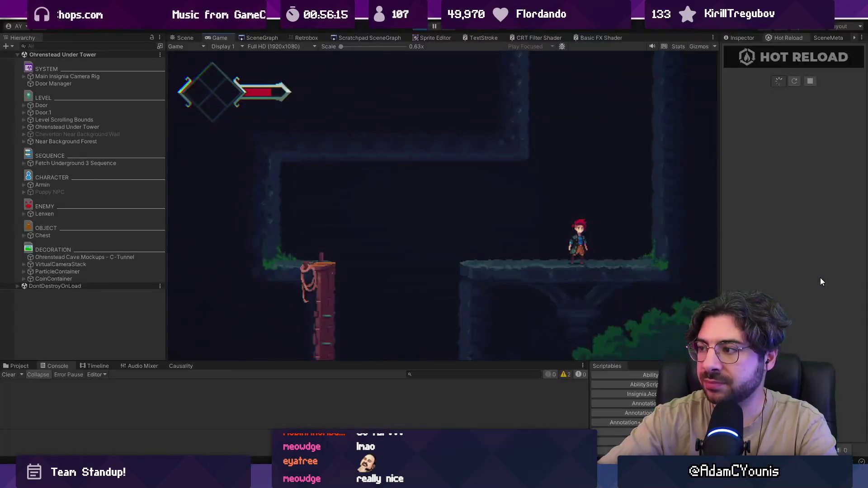
key(Left)
key(space)
key(Left)
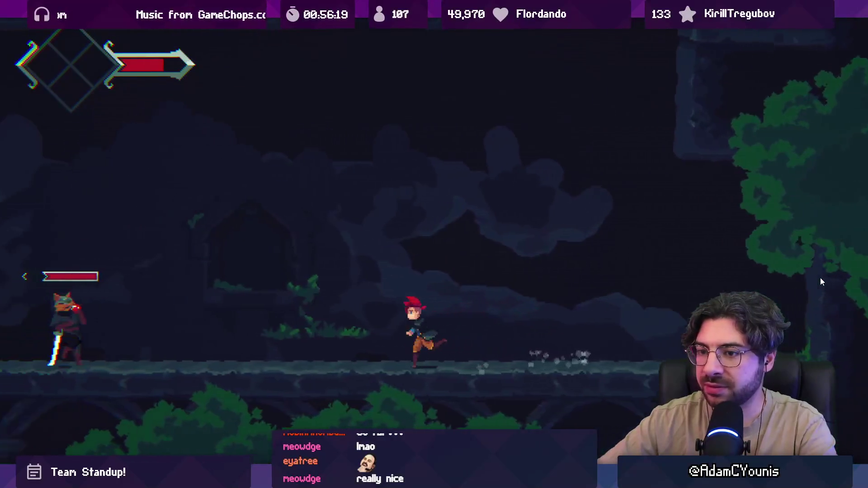
Turn to face the cat swordsman, draw the sword and strike it with lunging slashes
key(Right)
key(x)
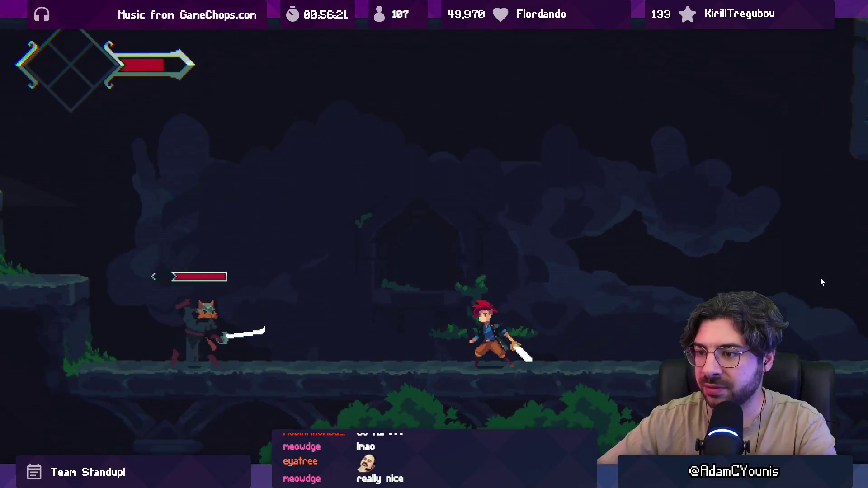
key(Left)
key(x)
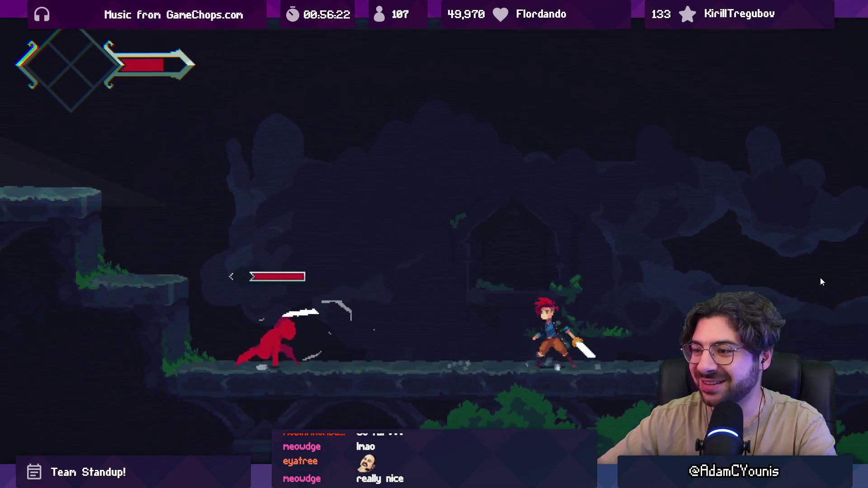
key(Left)
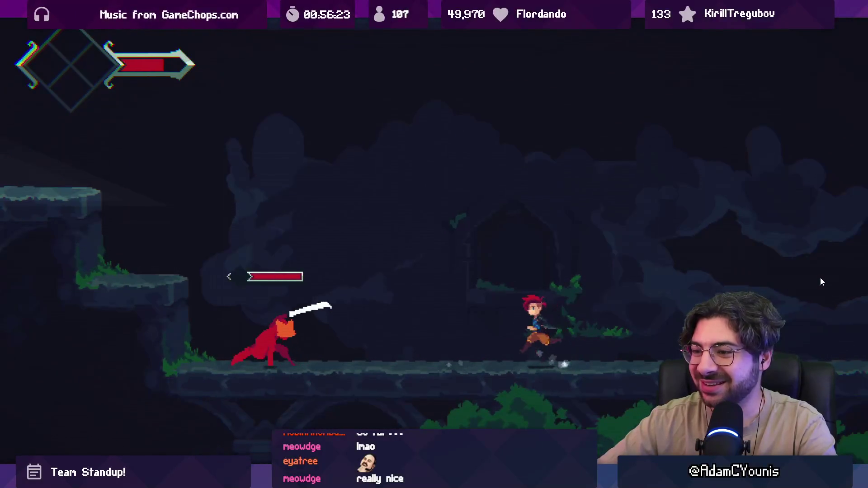
key(x)
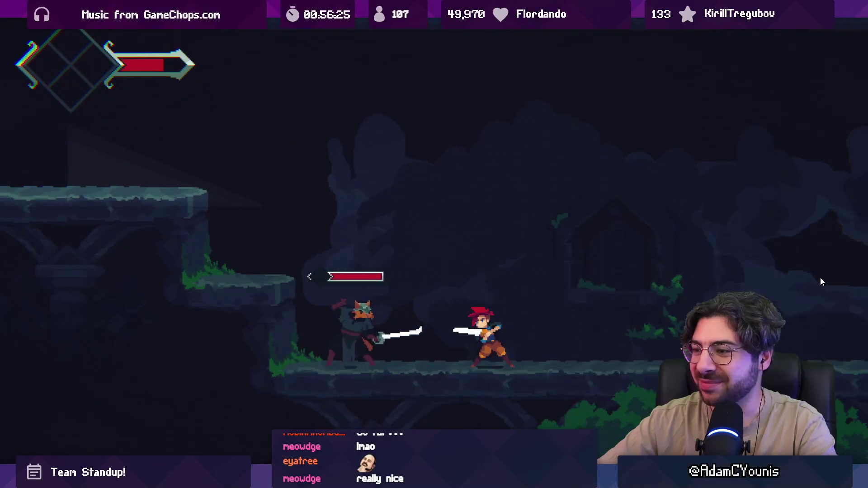
key(x)
key(Right)
Keep attacking the red cat enemy, dashing past it and turning to slash again
key(Left)
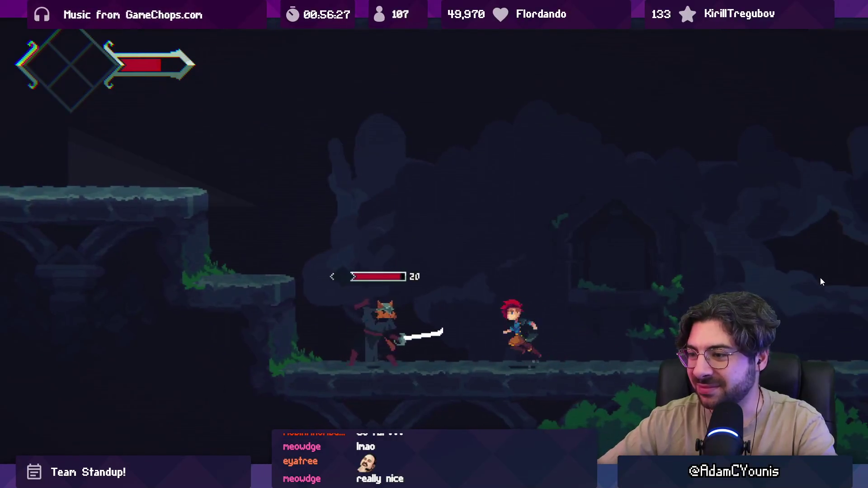
key(x)
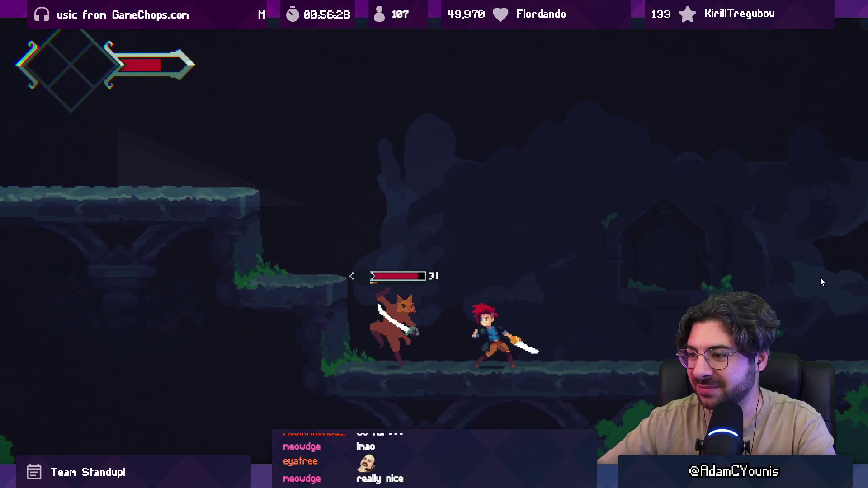
key(x)
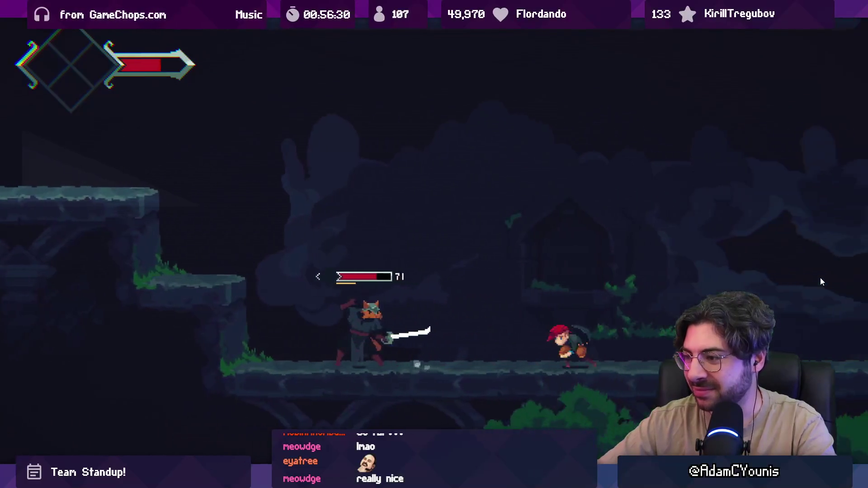
key(Left)
key(x)
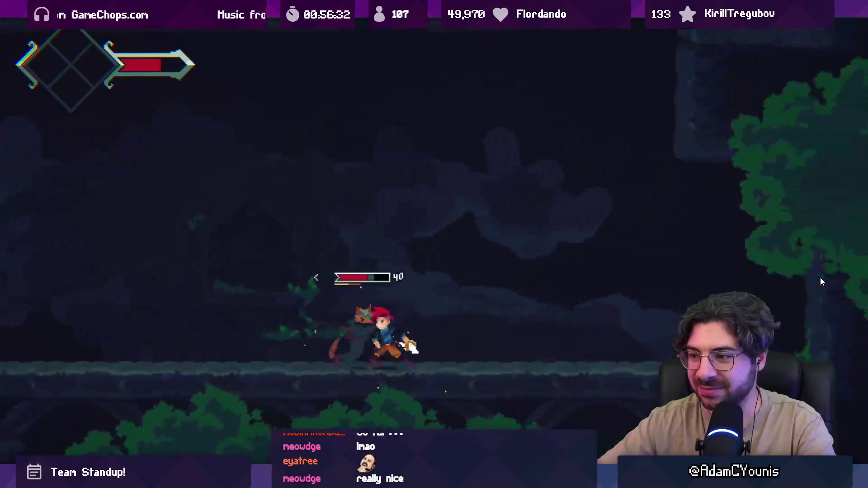
key(Left)
key(x)
key(x)
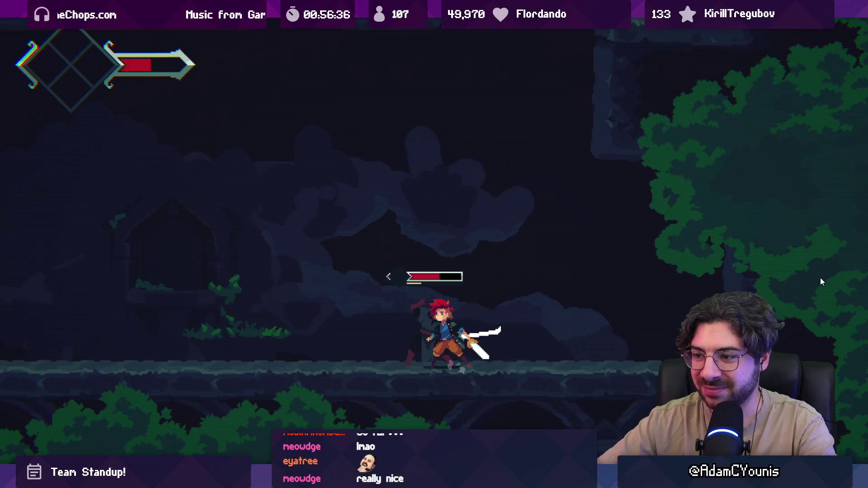
key(x)
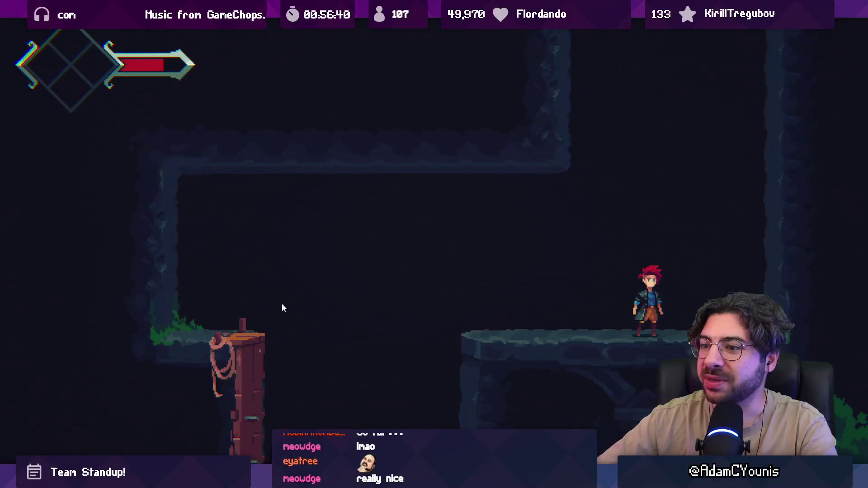
Drop off the ledge and explore the nearby rooms, jumping, stepping down and swinging the sword
key(Left)
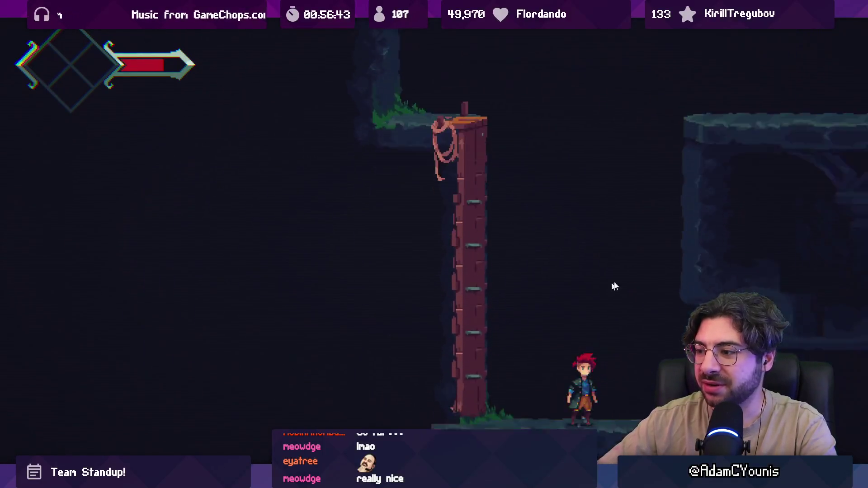
key(Left)
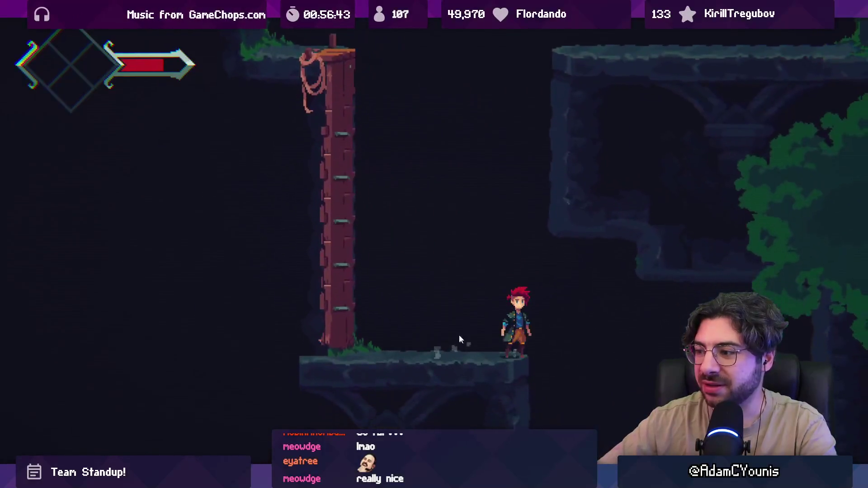
key(z)
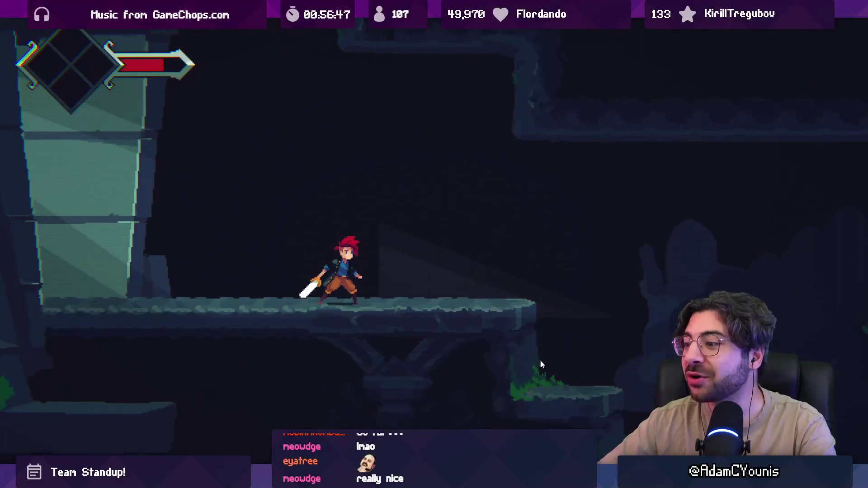
key(Right)
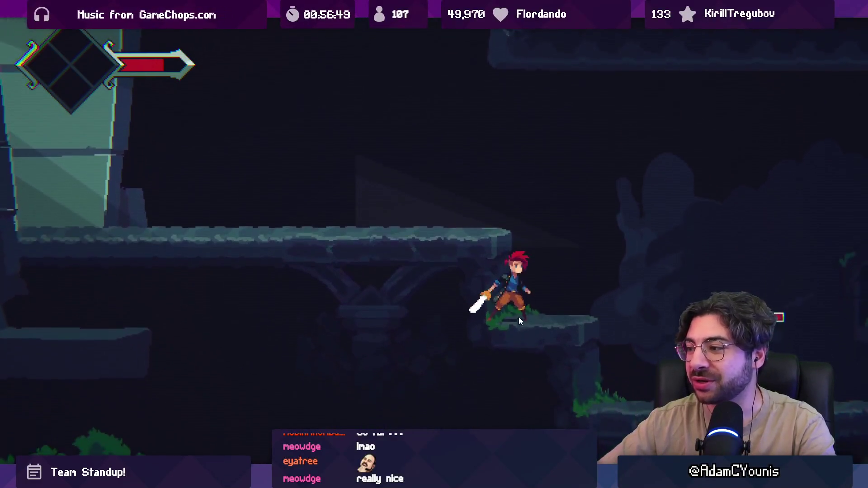
key(Right)
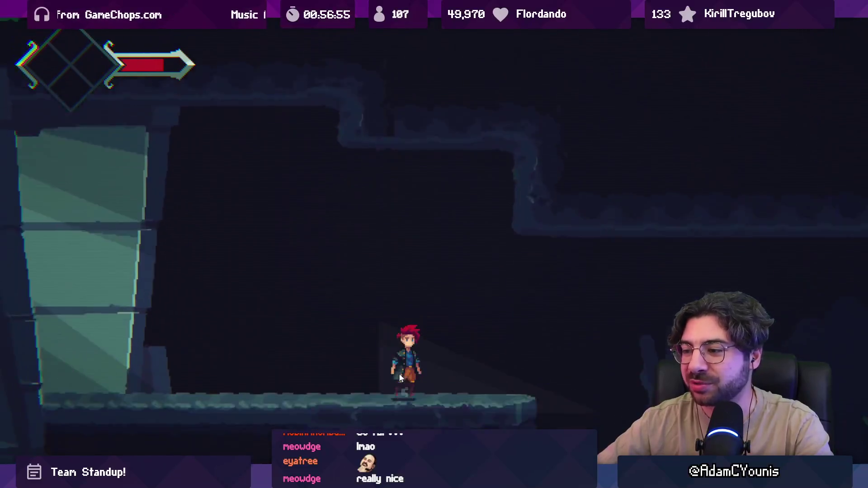
key(Right)
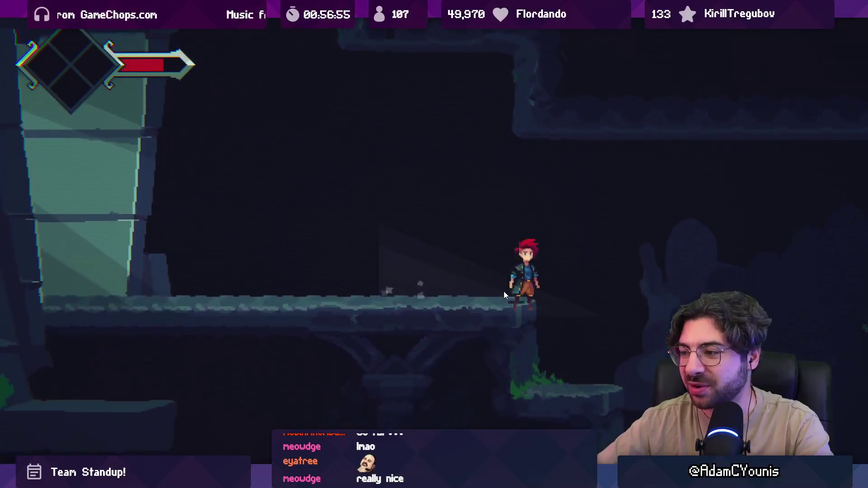
key(x)
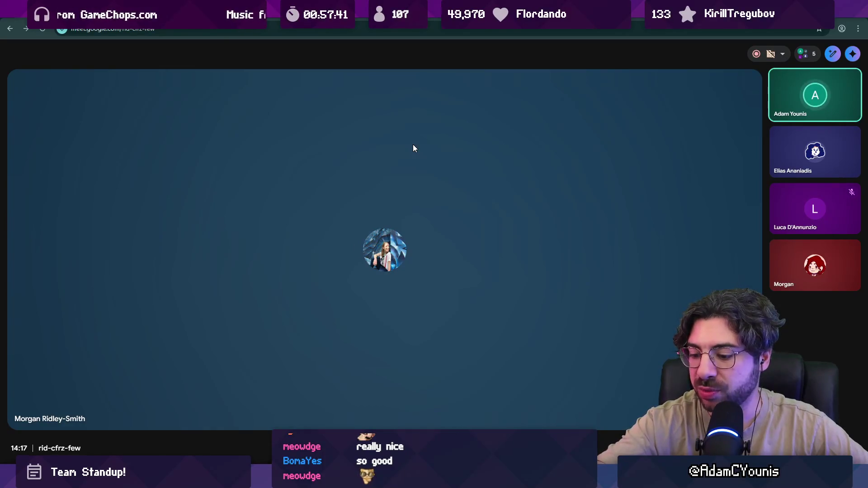
Switch the Meet call to full screen, showing the main speaker beside four attendee tiles
double_click(413, 144)
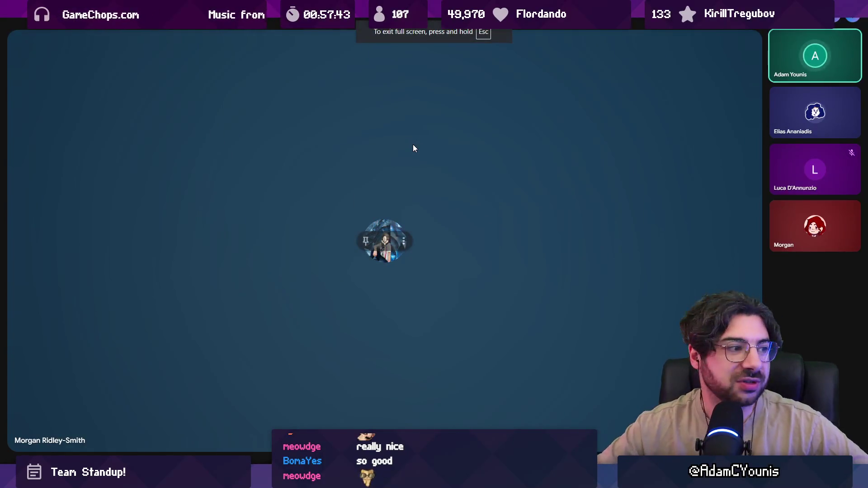
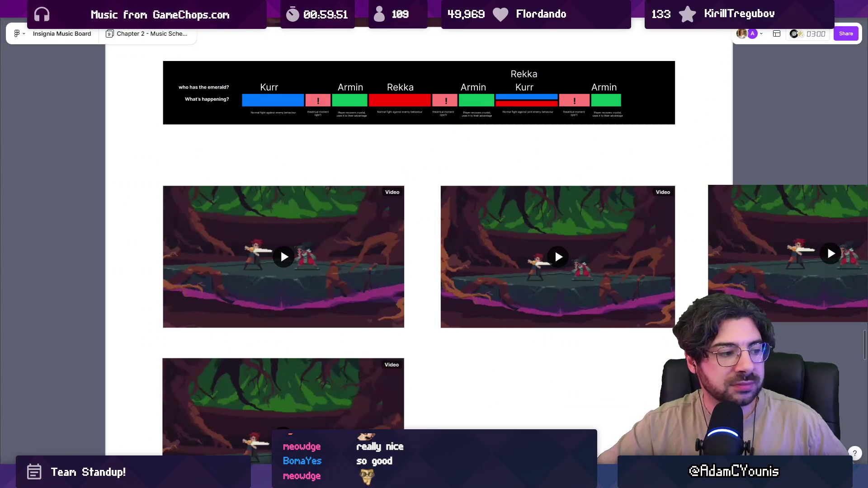
Recentre the video grid and start playing the first battle clip
scroll(262, 229, down, 2)
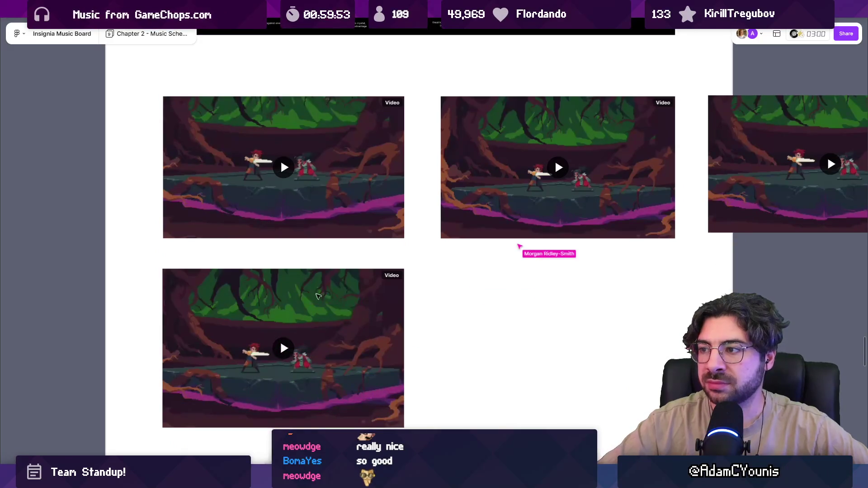
drag(441, 300, 226, 300)
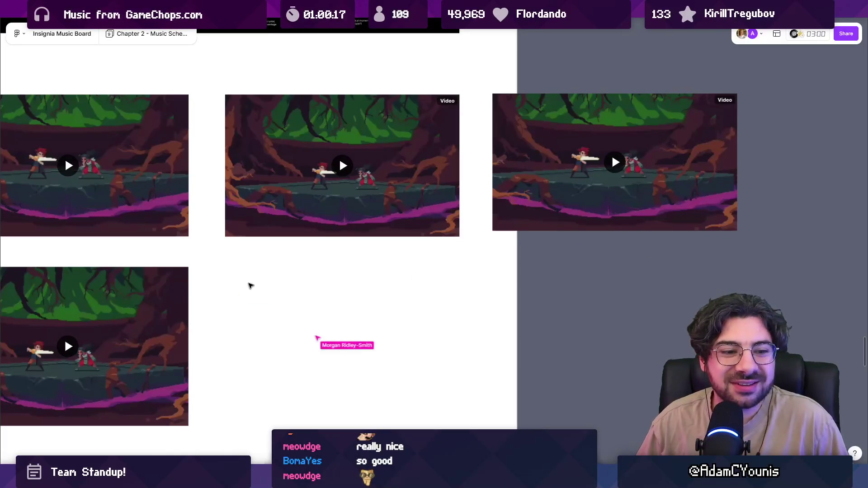
mouse_move(240, 269)
mouse_down()
mouse_move(309, 283)
mouse_move(334, 262)
mouse_up()
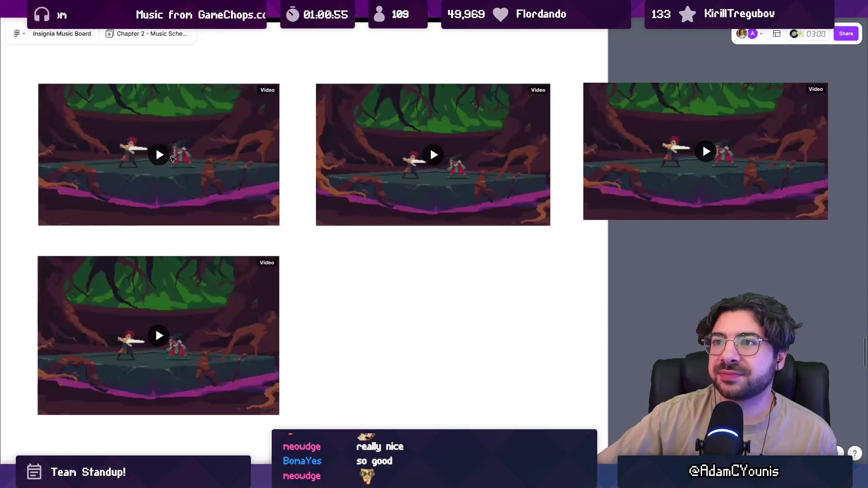
click(158, 156)
scroll(322, 256, up, 3)
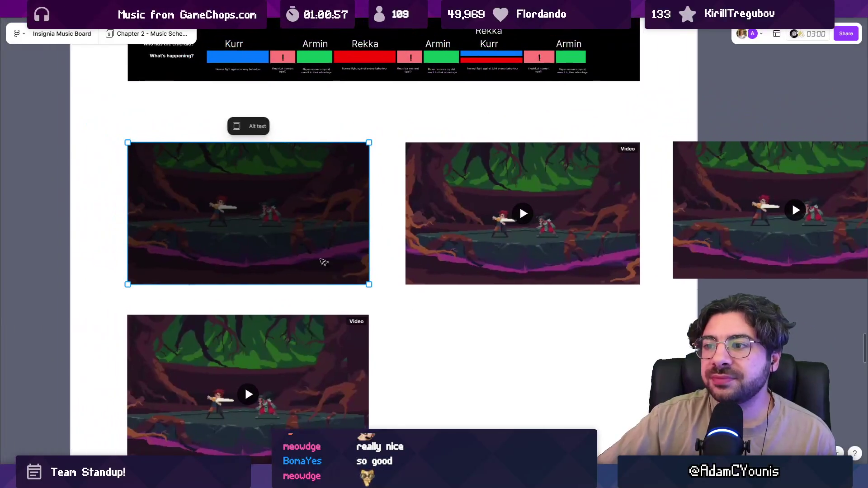
click(154, 198)
scroll(141, 202, up, 3)
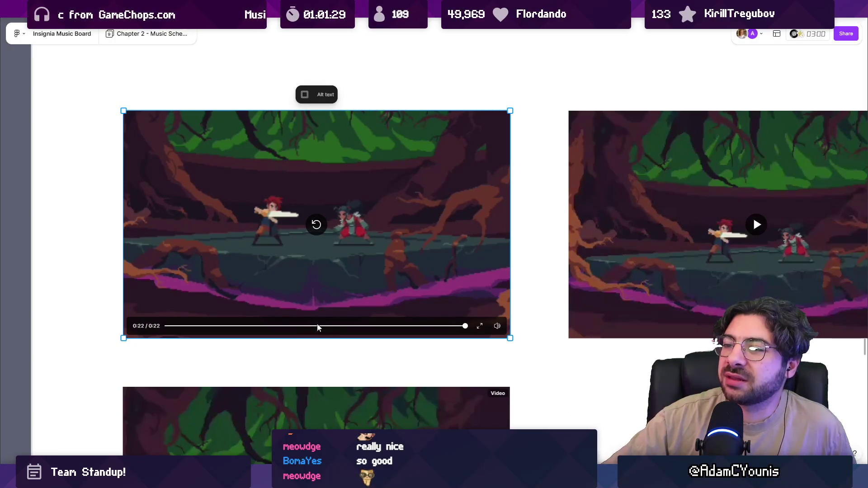
Replay the clip from 0:15 and then from 0:08, pausing at 0:21 of 0:22
click(366, 328)
click(316, 224)
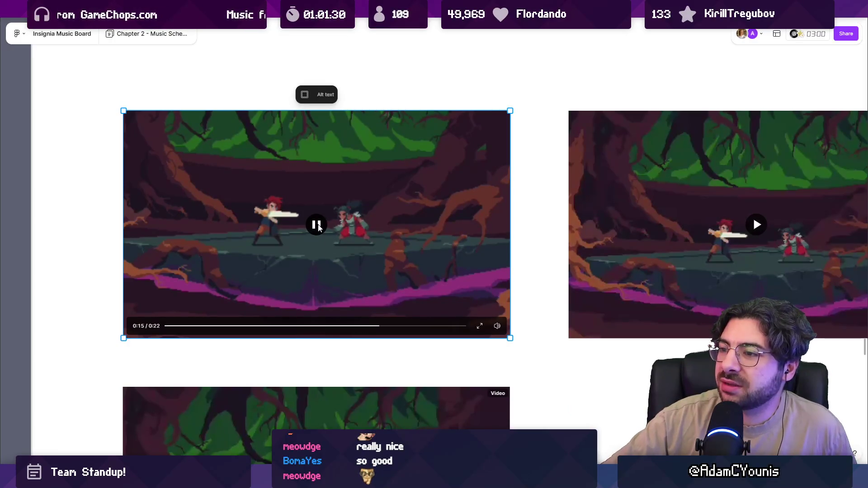
click(317, 226)
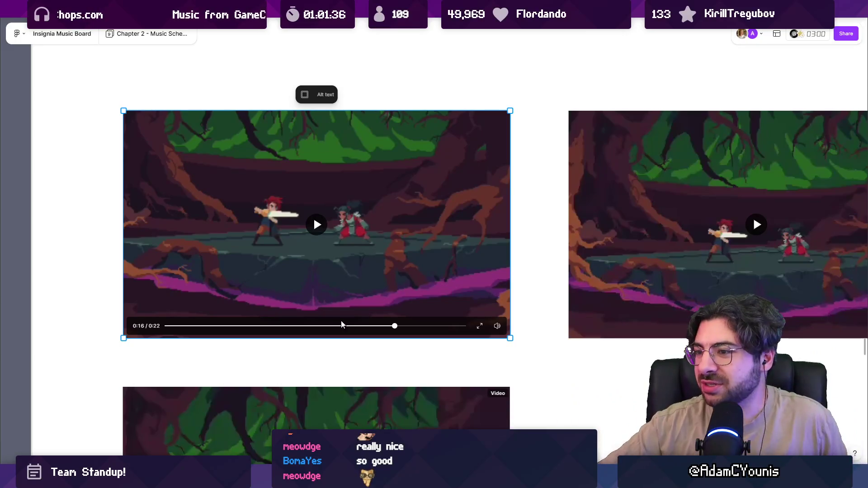
click(283, 326)
click(318, 225)
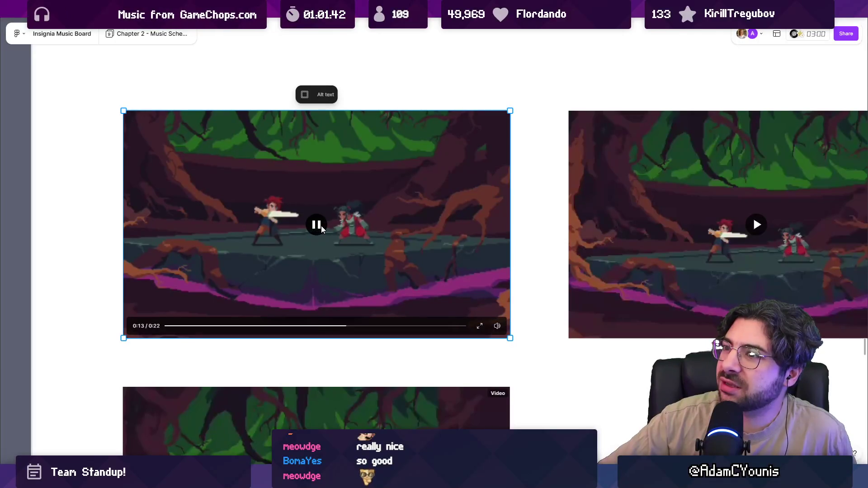
mouse_move(322, 230)
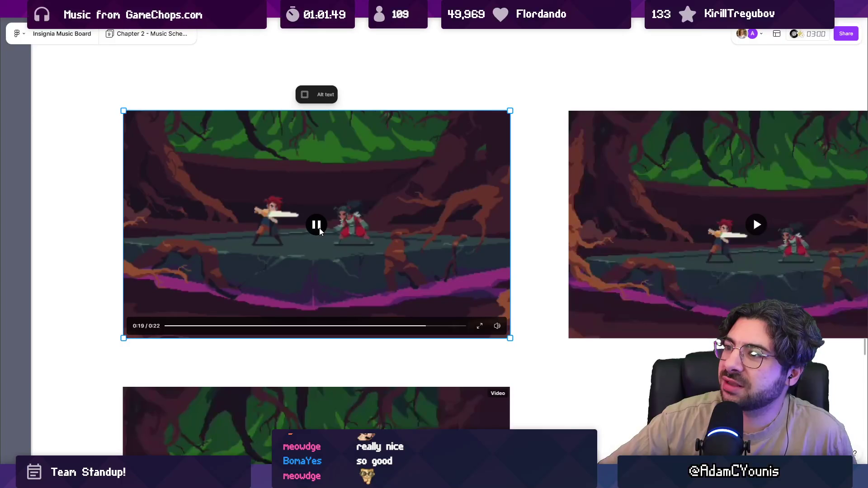
click(318, 229)
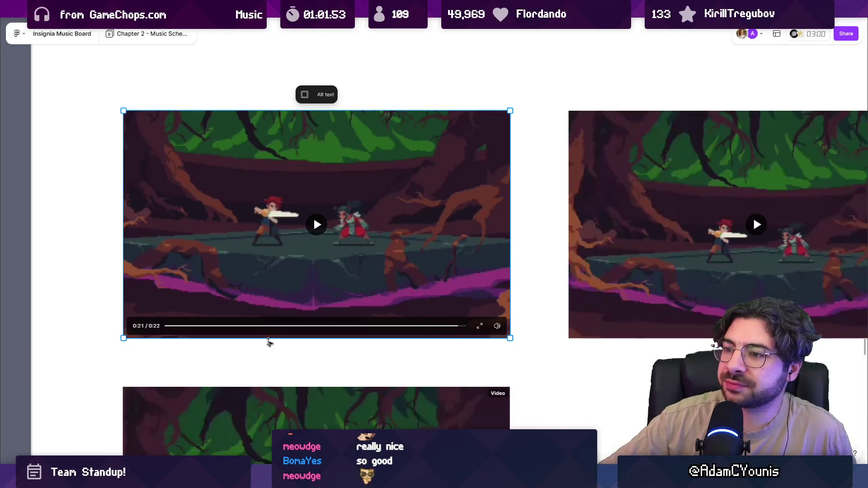
scroll(273, 343, down, 1)
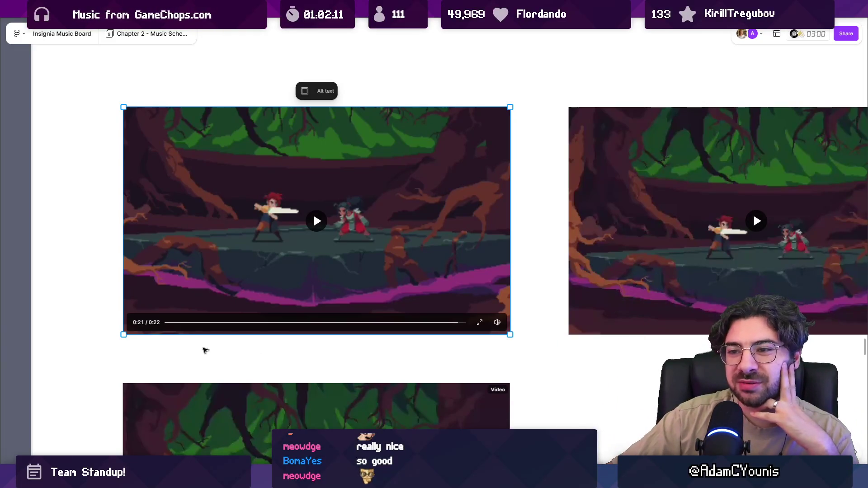
Play the lower battle clip through to 0:24 of 0:25, then pan toward the other videos
scroll(201, 349, down, 2)
scroll(201, 349, down, 2)
scroll(194, 299, up, 1)
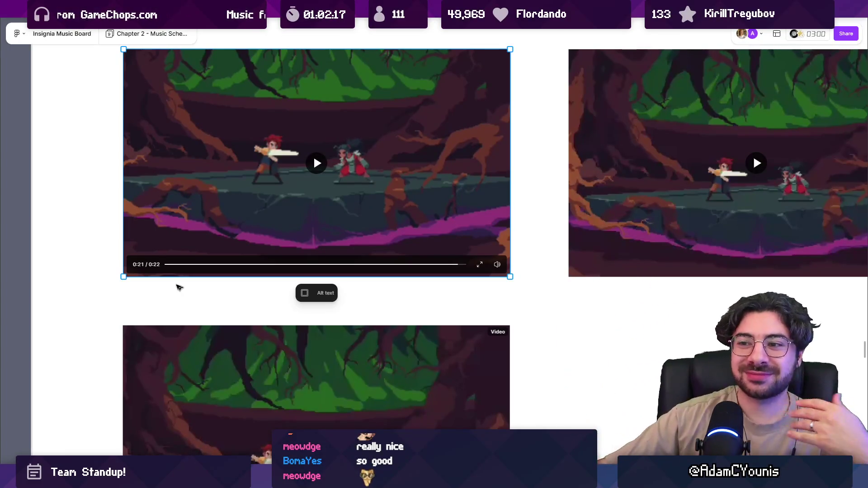
scroll(185, 305, down, 5)
scroll(185, 305, down, 5)
click(313, 267)
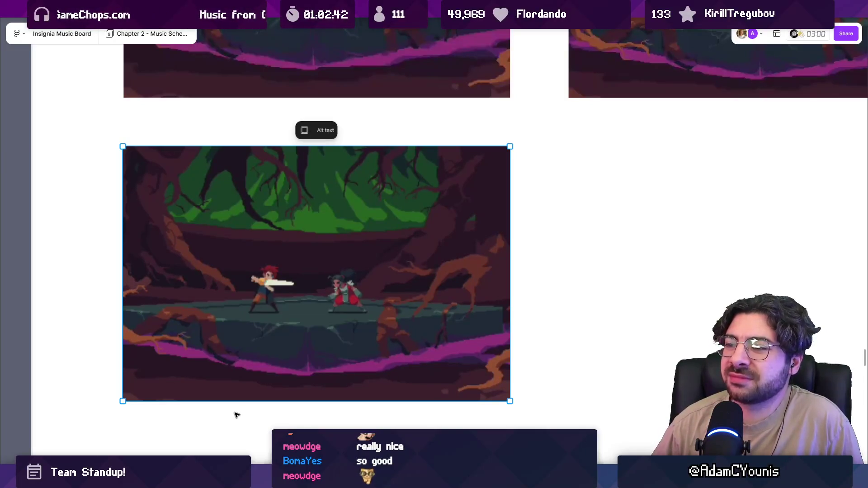
mouse_move(316, 281)
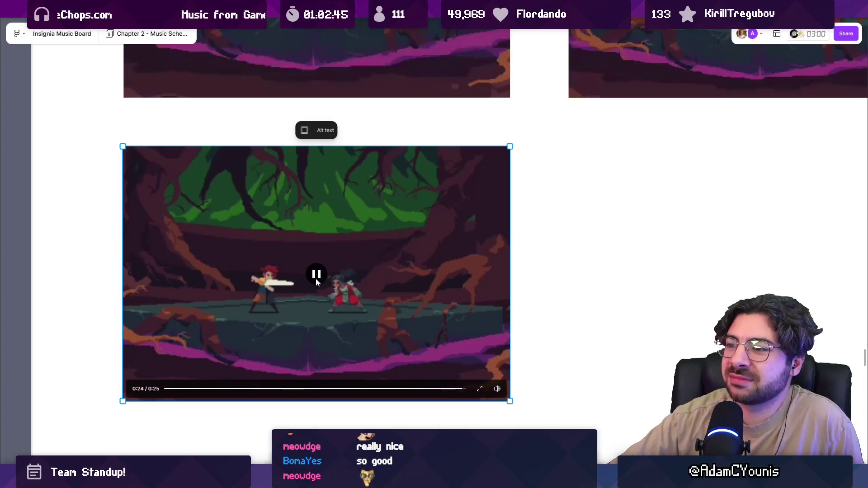
mouse_move(581, 223)
mouse_down()
mouse_move(558, 277)
mouse_move(523, 248)
mouse_up()
scroll(511, 246, up, 5)
scroll(511, 245, right, 8)
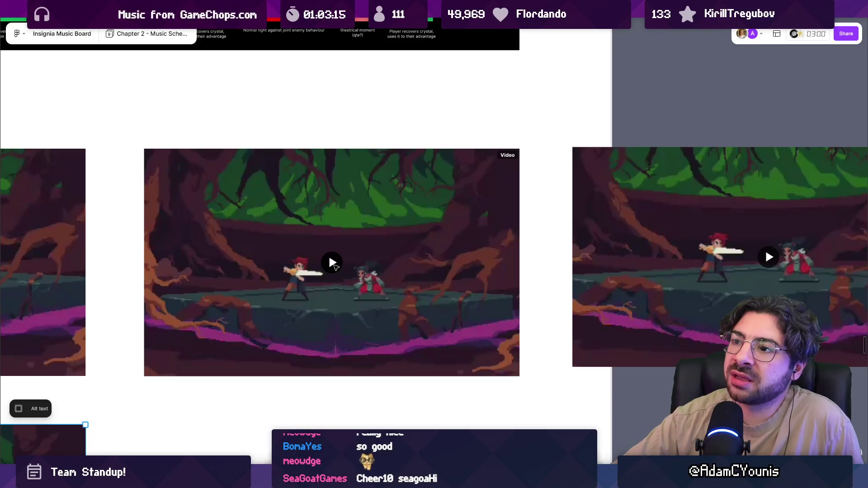
Play the centre battle clip to its end at 0:18 and pan to the right-hand video
click(334, 265)
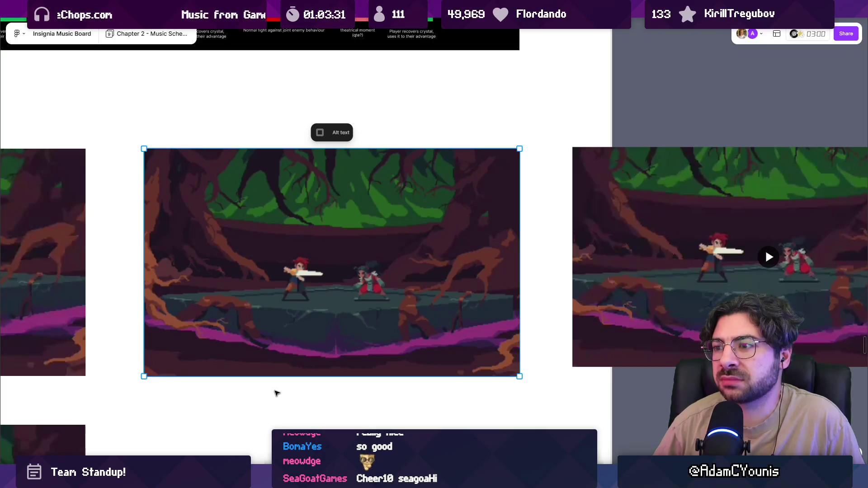
click(331, 262)
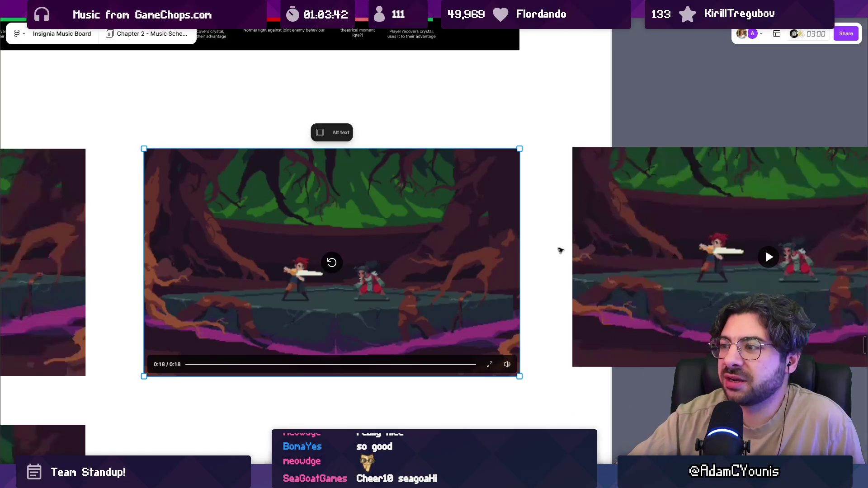
drag(556, 250, 364, 226)
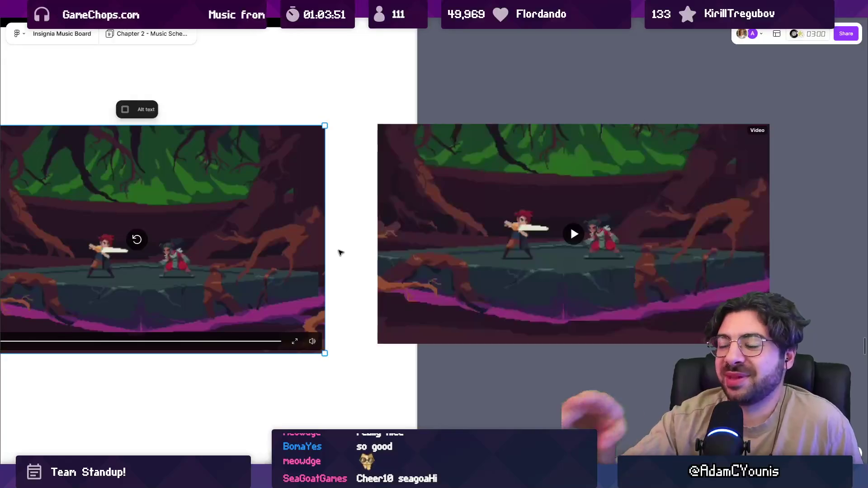
Play the right-hand clip, rewind it to 0:00 and watch it through to 0:18
scroll(362, 239, right, 5)
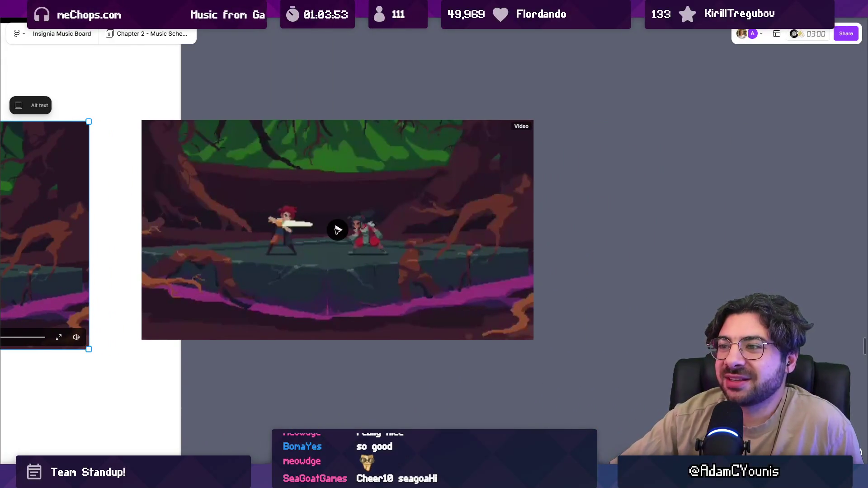
click(336, 231)
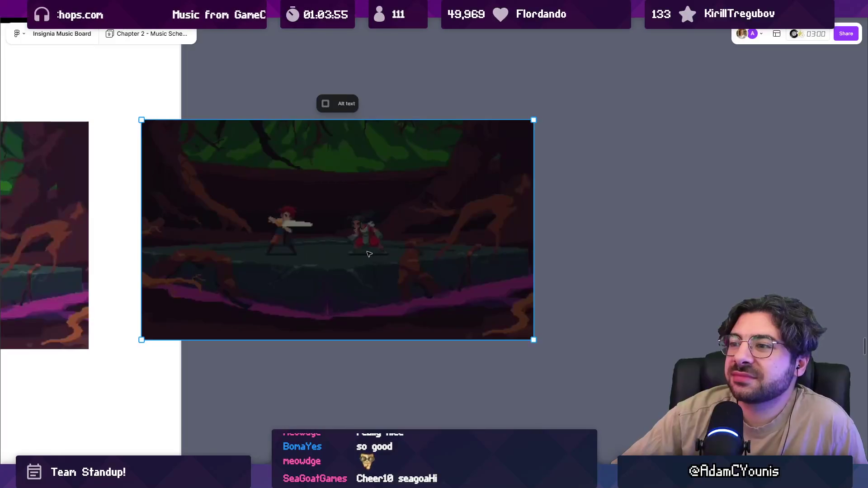
click(337, 230)
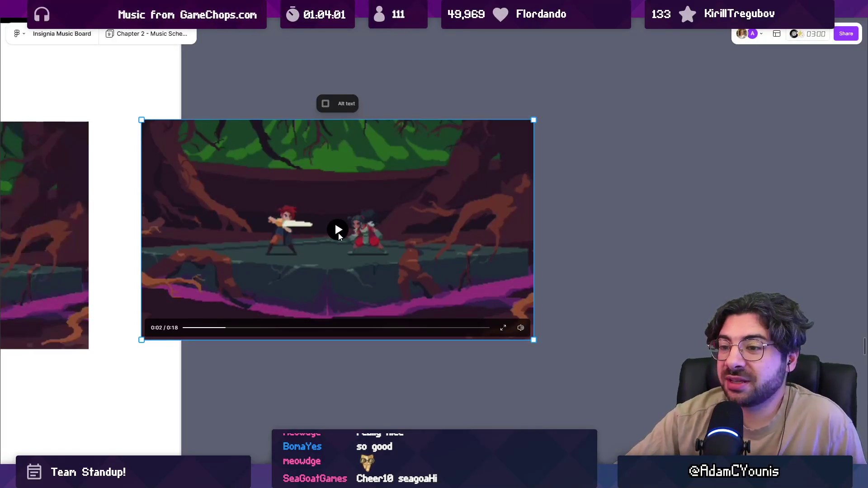
drag(204, 329, 183, 328)
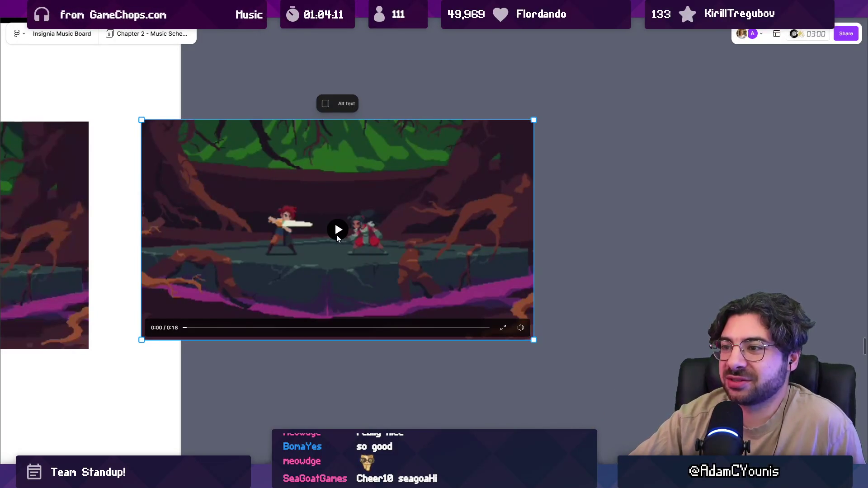
click(336, 232)
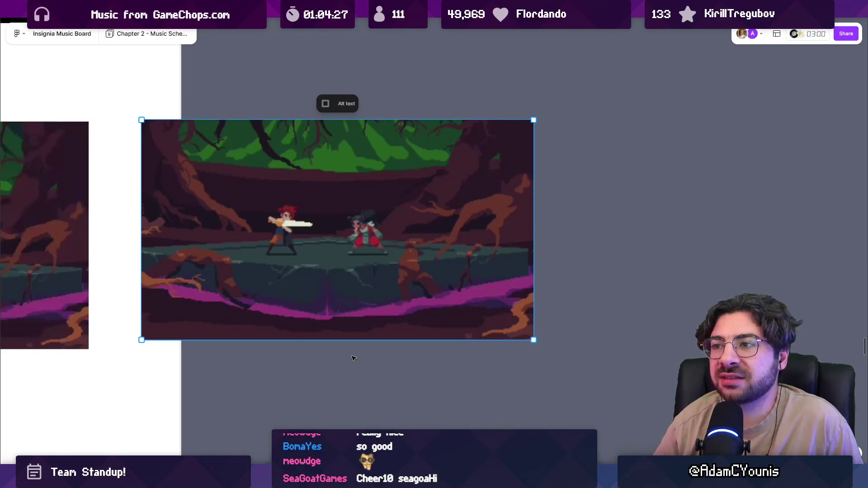
mouse_move(345, 244)
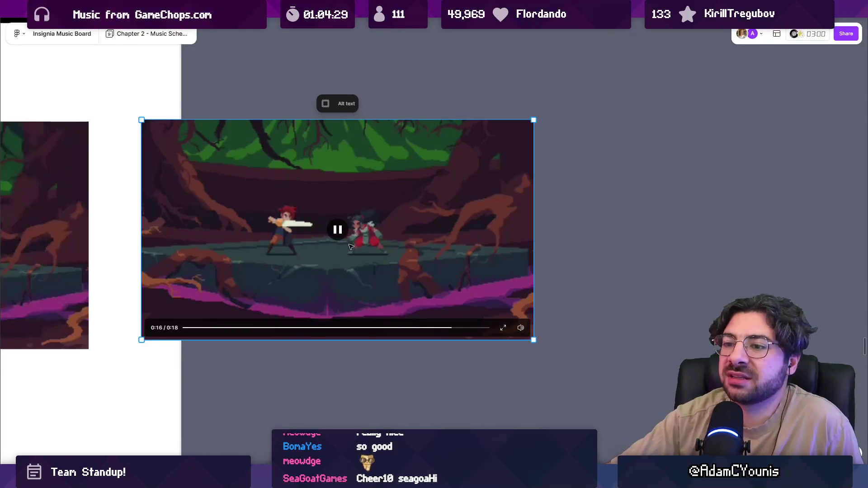
scroll(418, 211, left, 5)
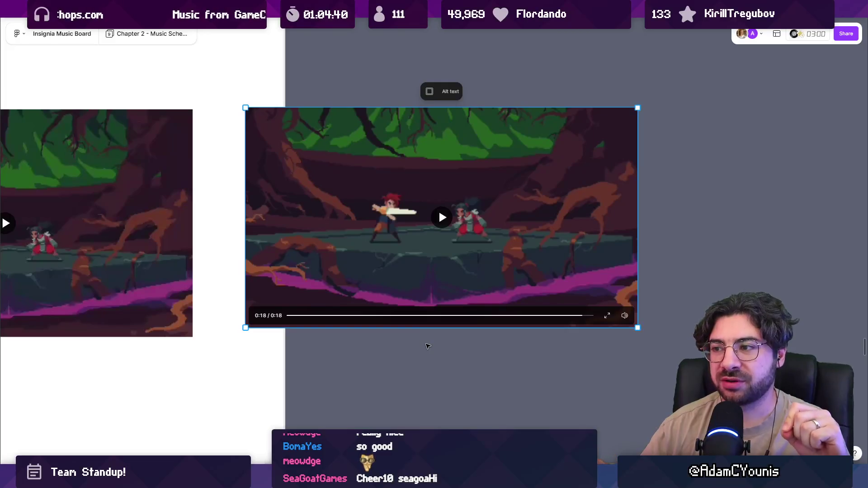
Deselect the right clip, review the four clips below the timeline, then switch to the meeting call
scroll(538, 253, down, 3)
scroll(390, 249, left, 5)
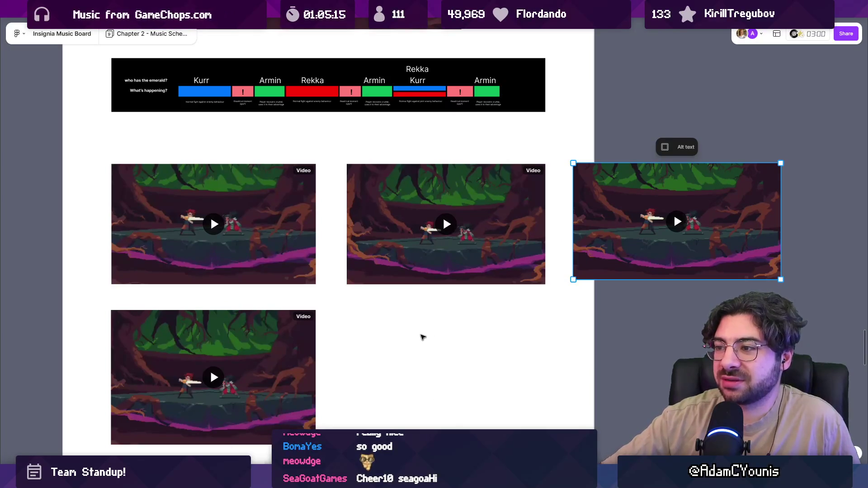
click(422, 337)
scroll(470, 321, down, 2)
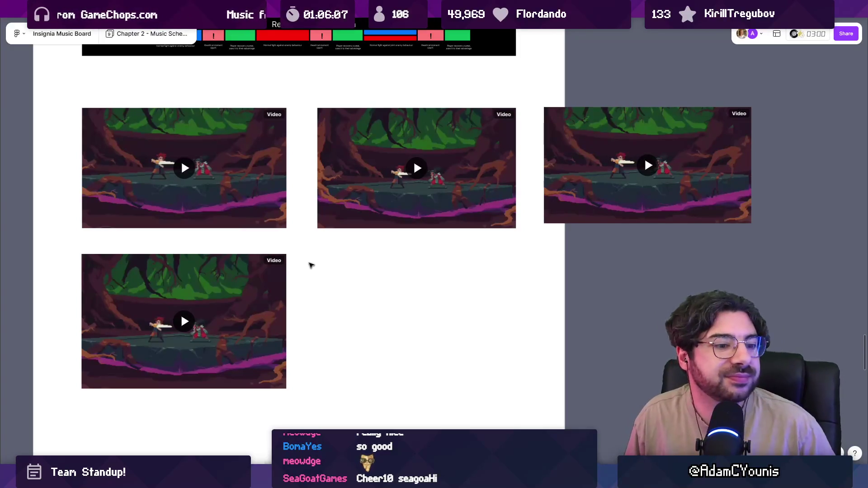
mouse_move(588, 479)
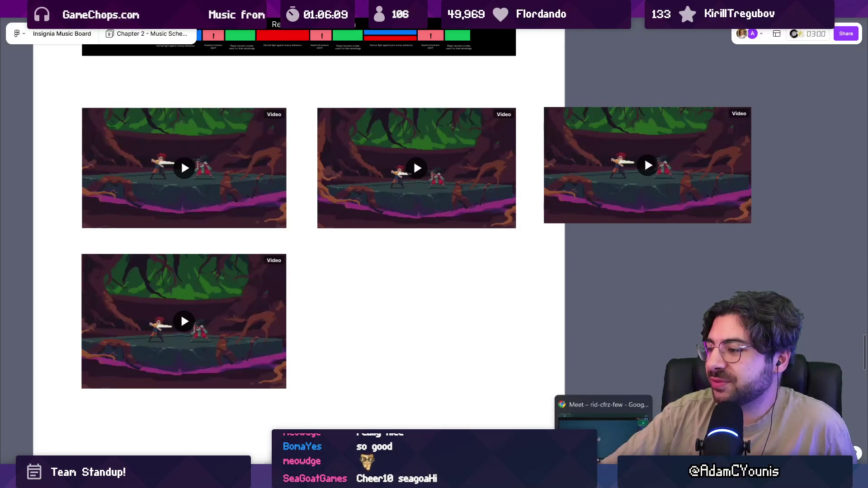
click(587, 420)
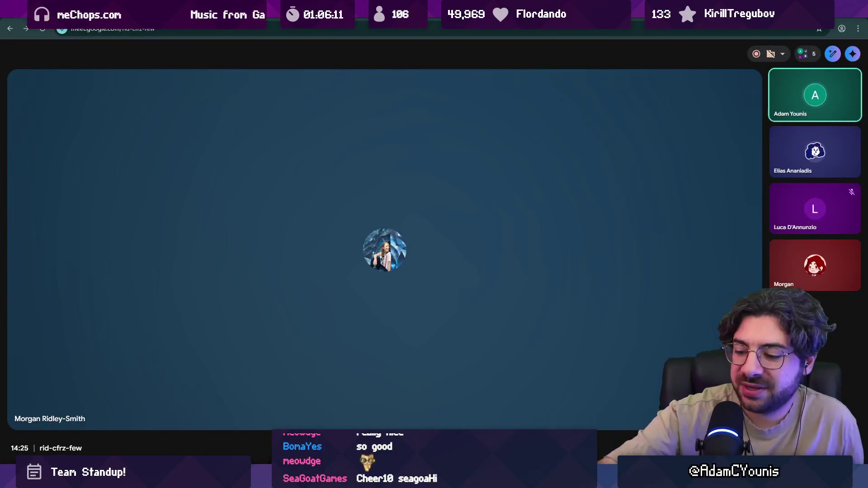
Put the Meet call in full screen, stop the recording, and close the meeting tools panel
key(F11)
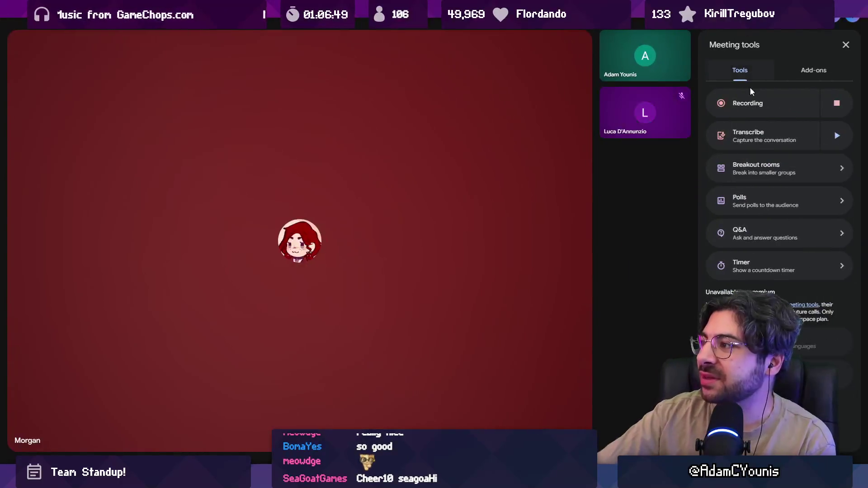
click(836, 103)
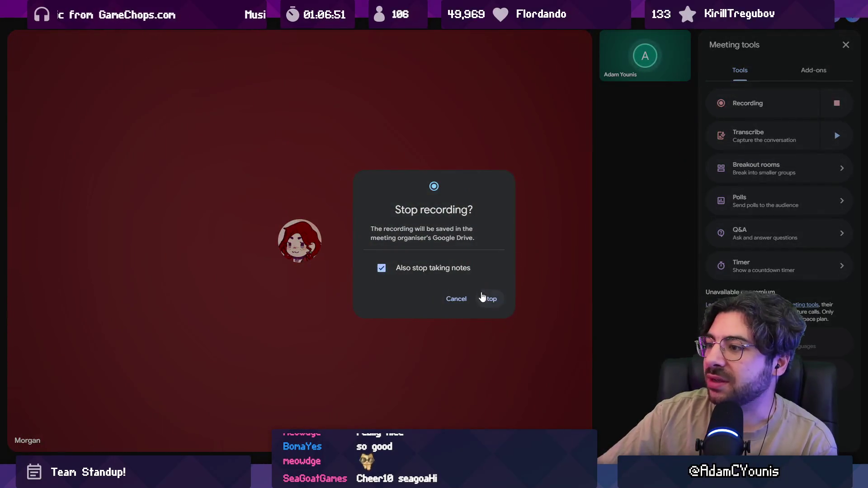
click(490, 300)
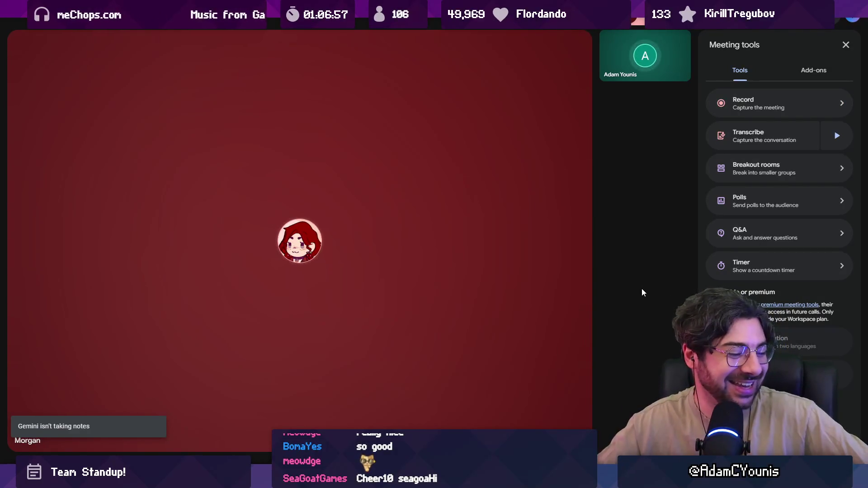
click(845, 45)
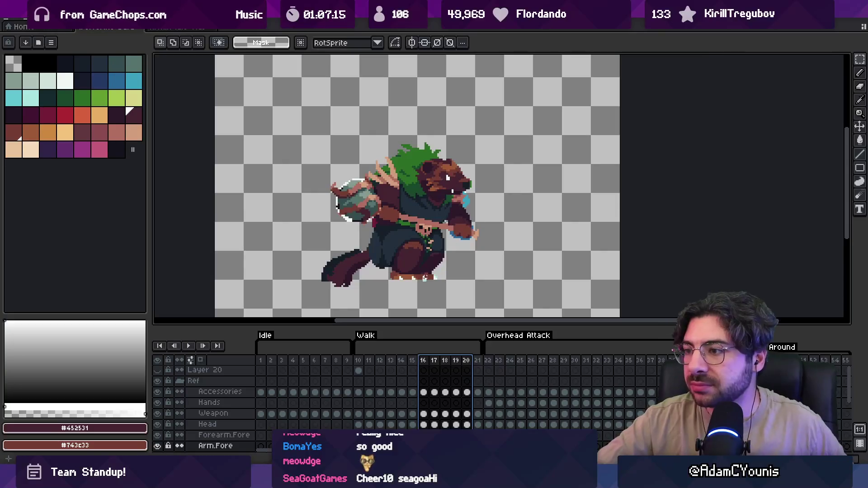
Preview Idle frames 1–12, Rebound frames 41–43 and Overhead Attack frames 22–31, then go to frame 41
drag(262, 361, 634, 372)
scroll(570, 283, right, 3)
scroll(349, 361, right, 8)
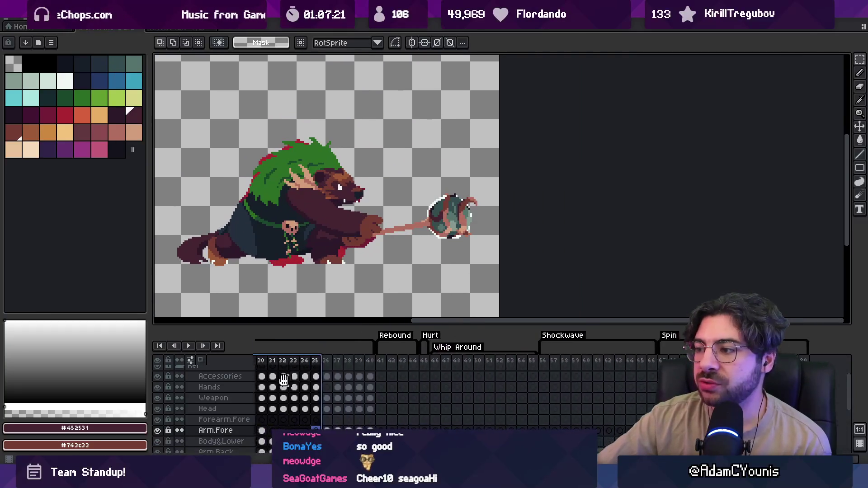
mouse_move(334, 363)
mouse_down()
mouse_move(375, 364)
mouse_move(337, 364)
mouse_up()
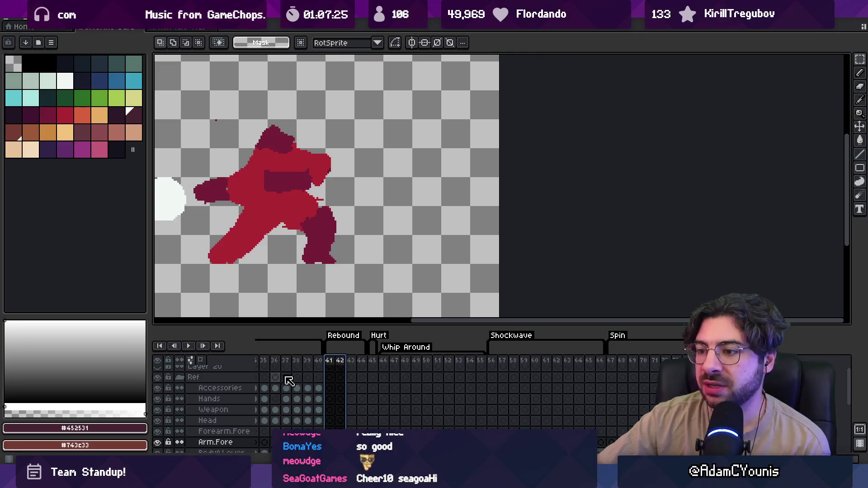
scroll(287, 378, left, 4)
scroll(333, 370, left, 2)
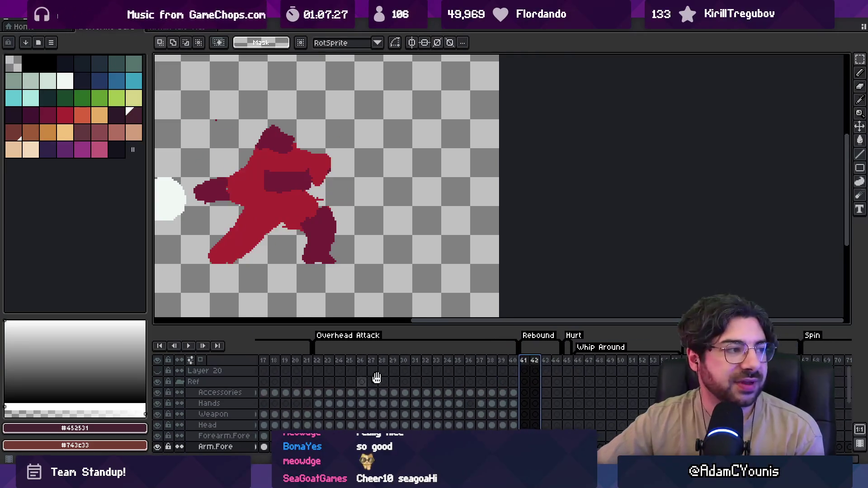
scroll(533, 255, left, 3)
scroll(490, 243, down, 1)
drag(489, 243, 448, 226)
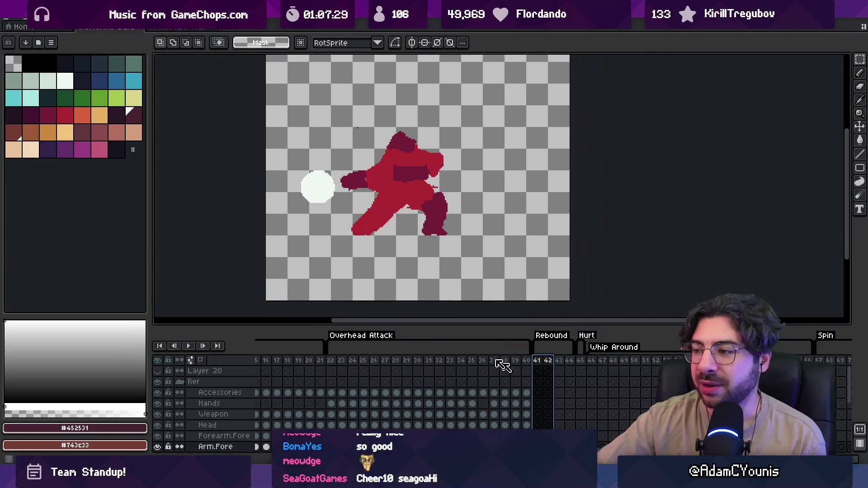
mouse_move(338, 364)
mouse_down()
mouse_move(519, 363)
mouse_move(345, 364)
mouse_move(431, 367)
mouse_up()
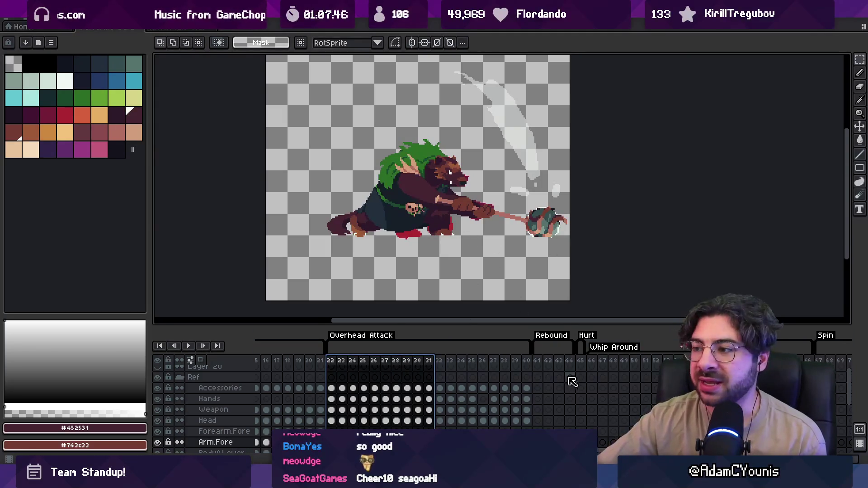
click(537, 361)
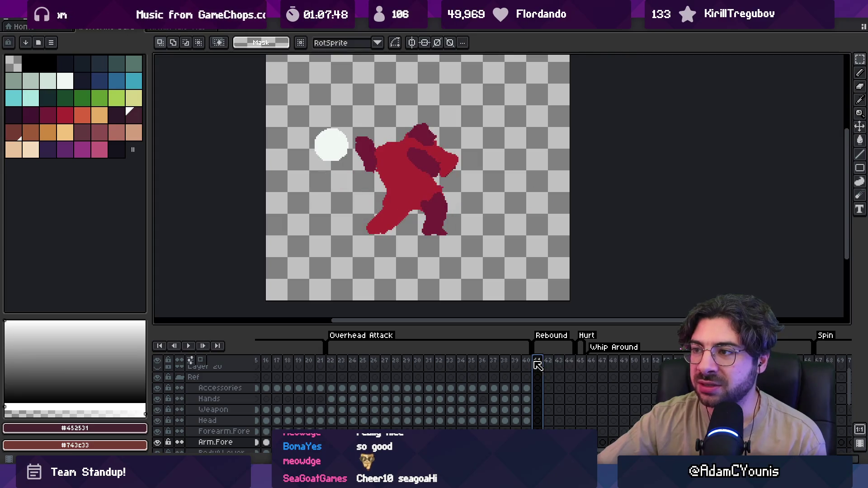
Sketch a long white Pencil arc over the red rough pose on frame 41, redrawing it once
drag(332, 362, 431, 364)
mouse_move(540, 361)
mouse_down()
mouse_move(556, 360)
mouse_move(543, 365)
mouse_up()
scroll(385, 407, up, 1)
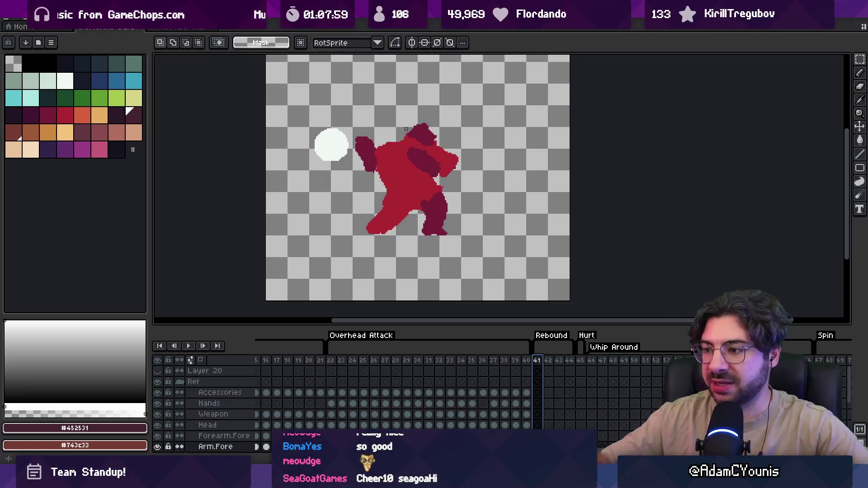
key(v)
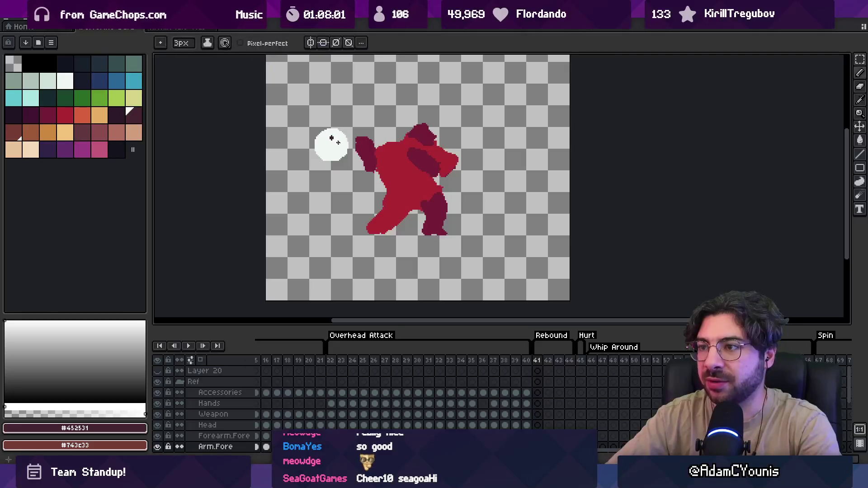
alt+click(341, 138)
key(b)
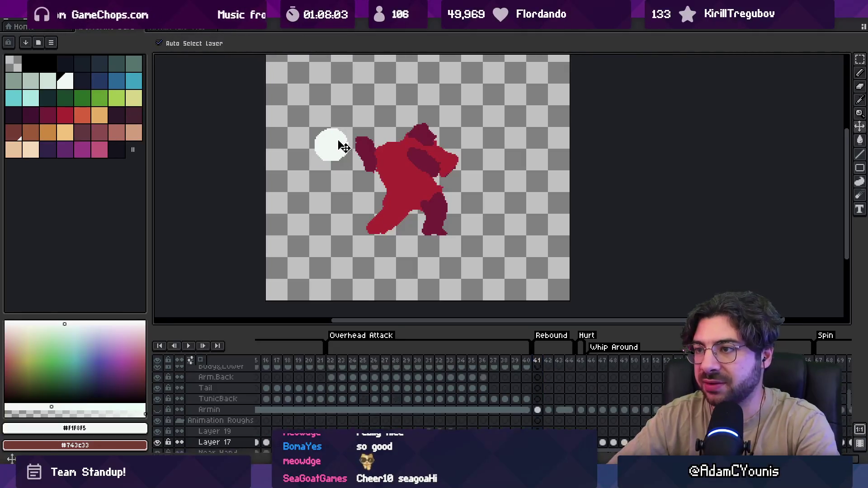
drag(340, 129, 439, 56)
key(ctrl+z)
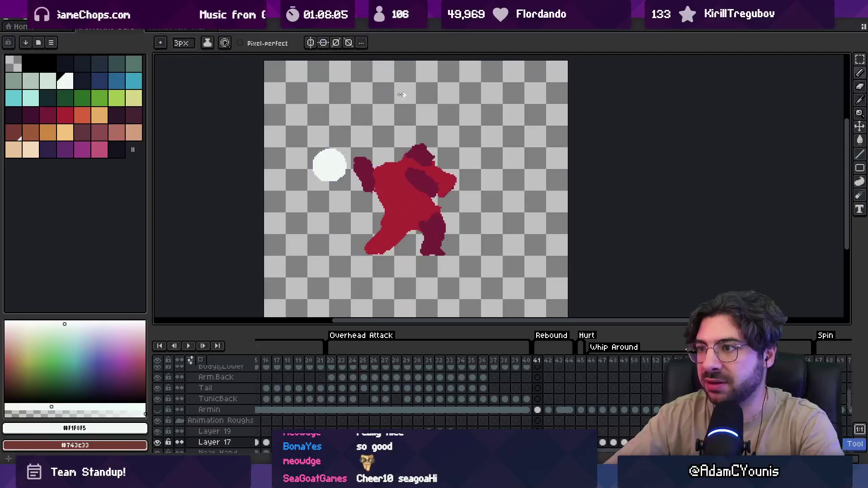
drag(346, 108, 517, 176)
Compare the arc against frame 22 and frame 43, then preview frames 41–42
click(331, 363)
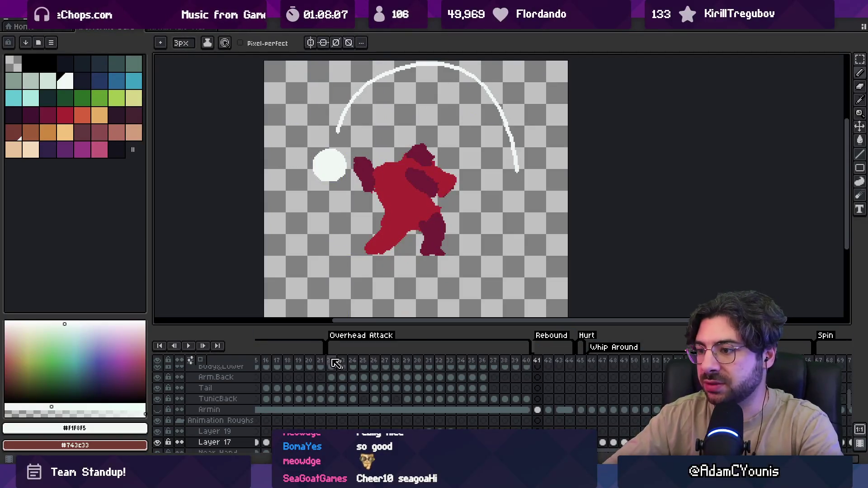
mouse_move(342, 365)
mouse_down()
mouse_move(562, 363)
mouse_move(545, 367)
mouse_up()
click(559, 362)
drag(407, 154, 395, 148)
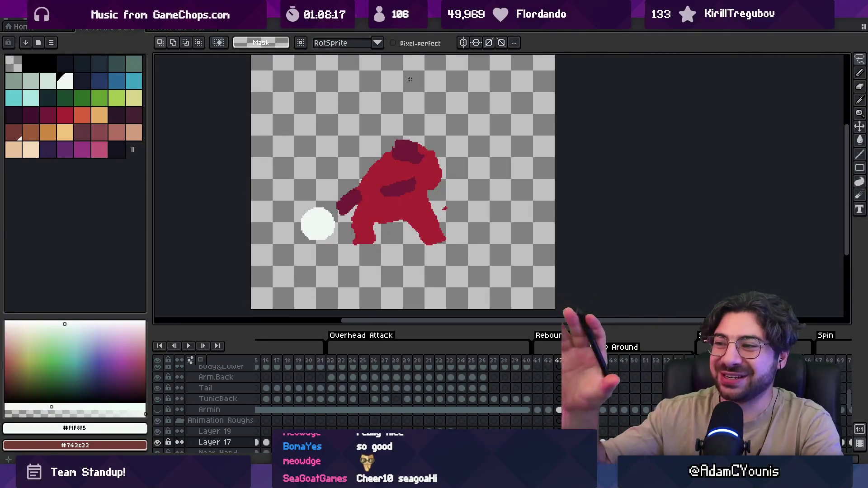
mouse_move(533, 360)
mouse_down()
mouse_move(560, 361)
mouse_move(546, 366)
mouse_up()
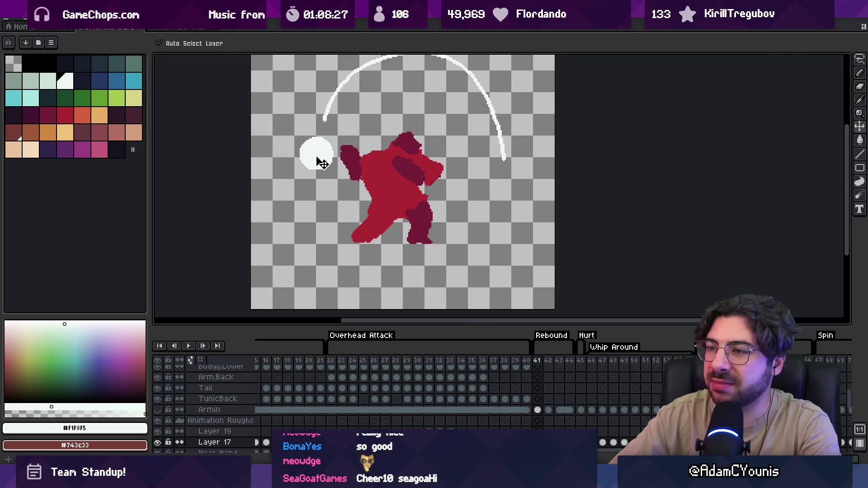
Select the white ball, check frame 43's properties, and preview frames 22–29 and 41–43
key(m)
drag(323, 132, 341, 127)
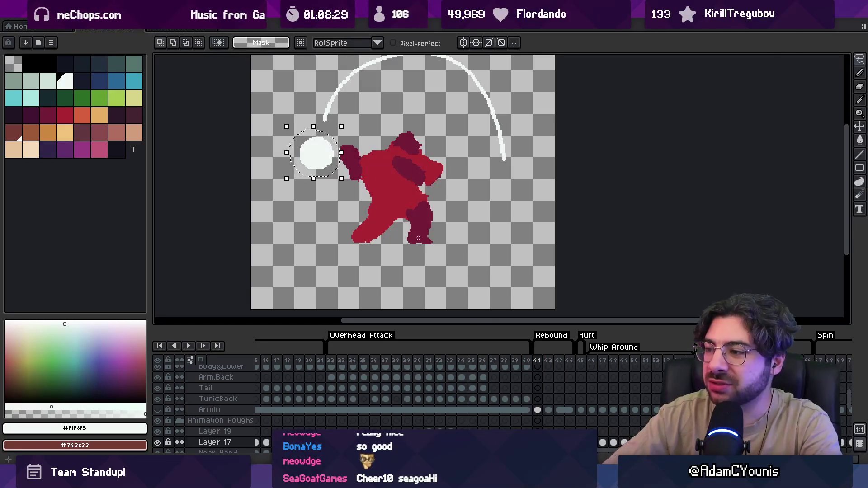
drag(549, 361, 565, 364)
double_click(562, 362)
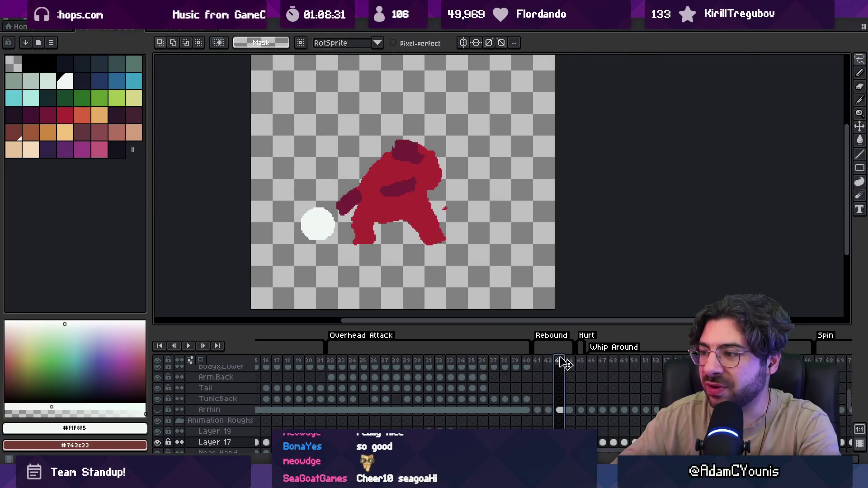
key(Return)
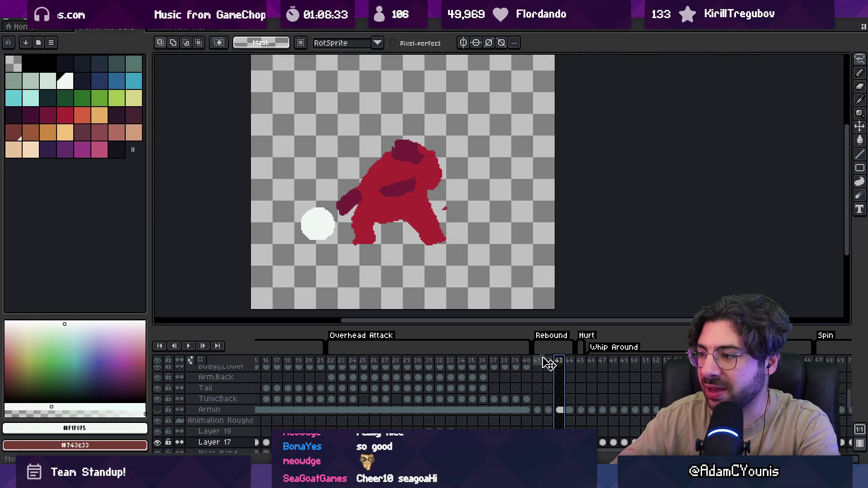
click(537, 360)
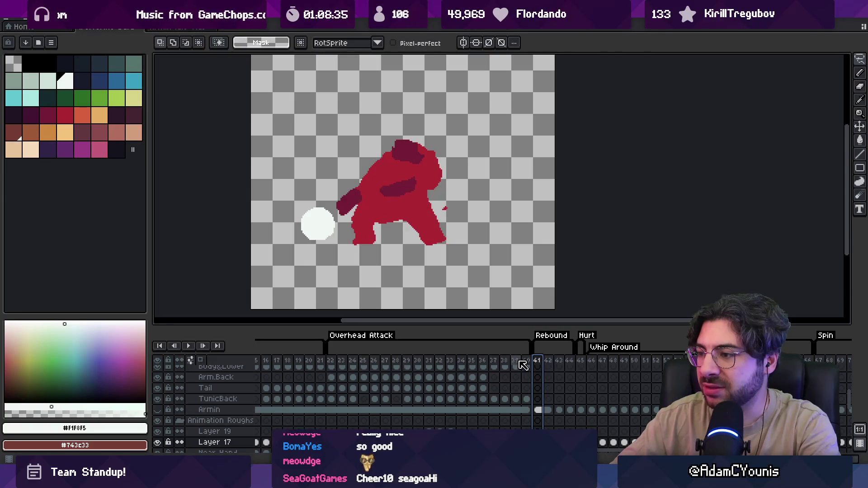
drag(330, 361, 433, 371)
drag(537, 361, 573, 359)
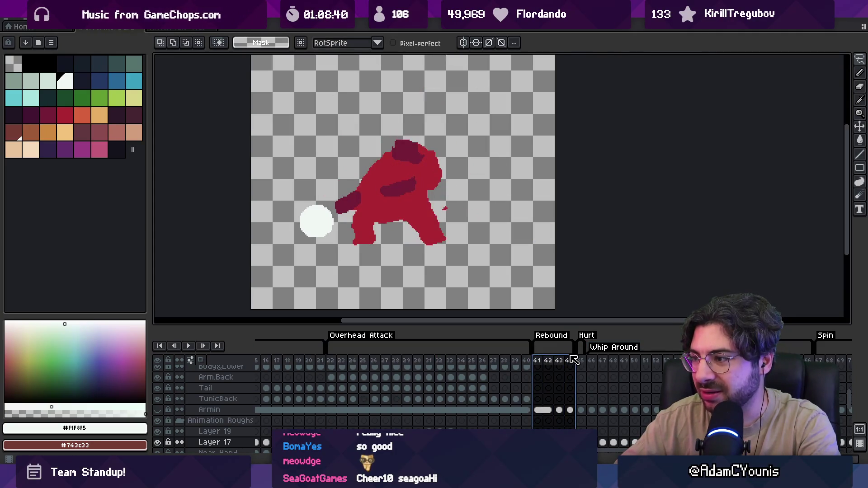
Draw a trial white arc on frame 41, undo it, then preview Spin frames 67–74
key(v)
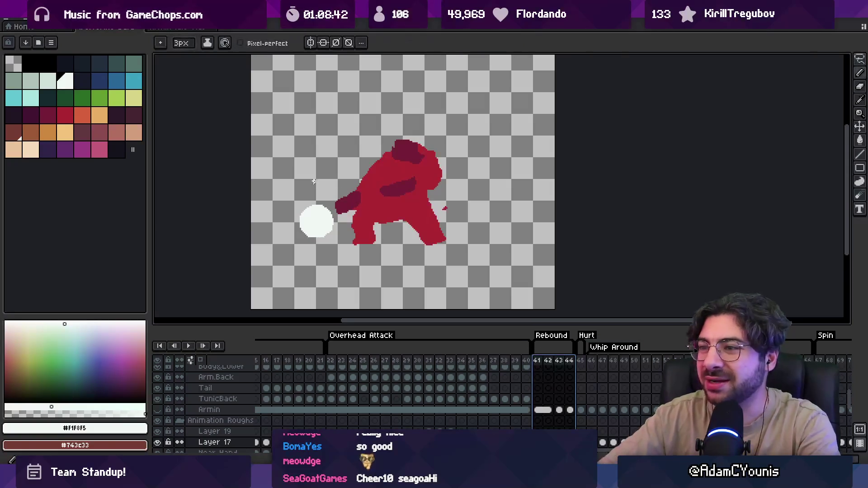
key(b)
key(Escape)
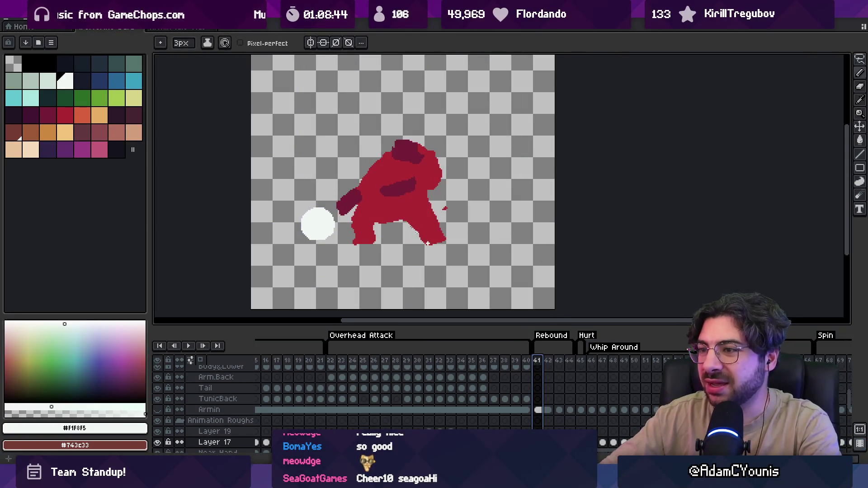
drag(316, 173, 508, 144)
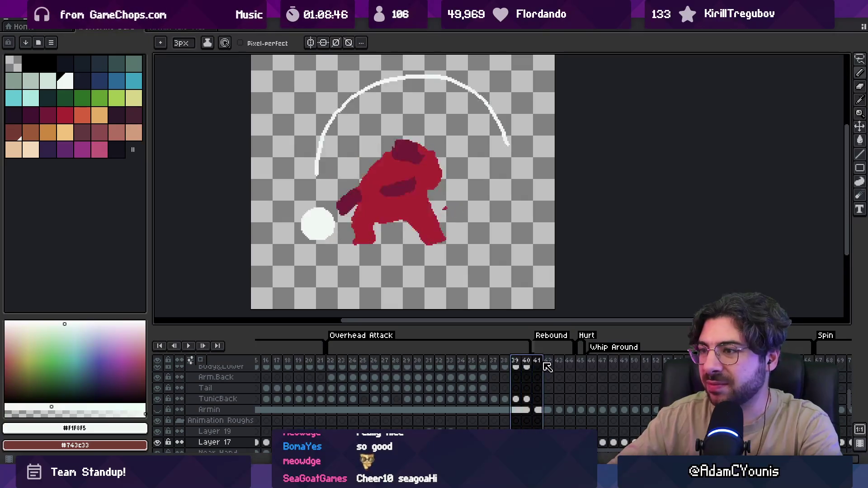
key(ctrl+z)
key(Right)
key(Right)
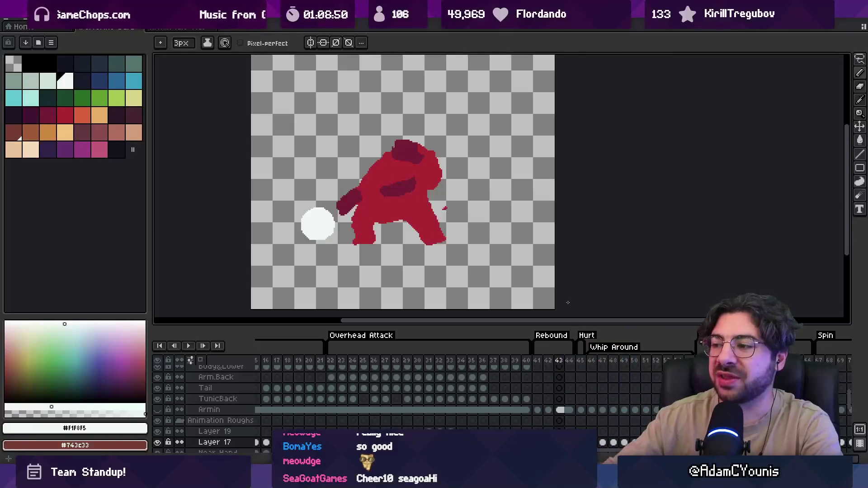
key(Left)
key(Left)
mouse_move(538, 363)
mouse_down()
mouse_move(574, 366)
mouse_move(546, 374)
mouse_up()
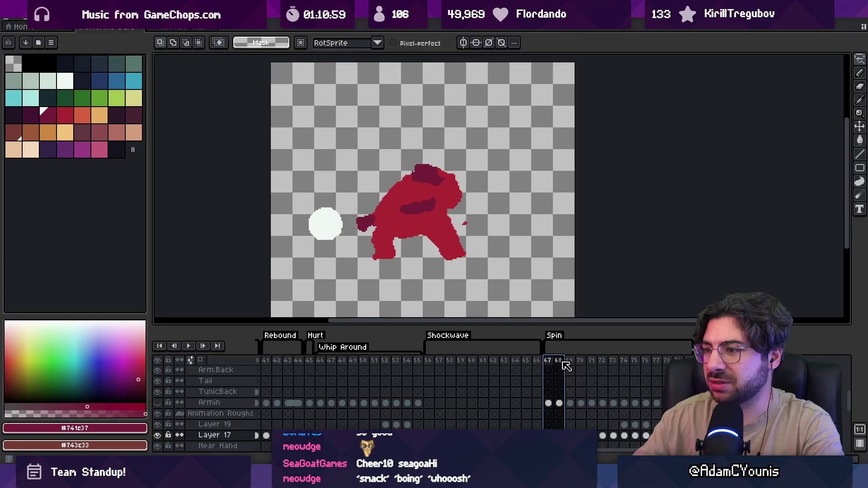
drag(566, 366, 626, 367)
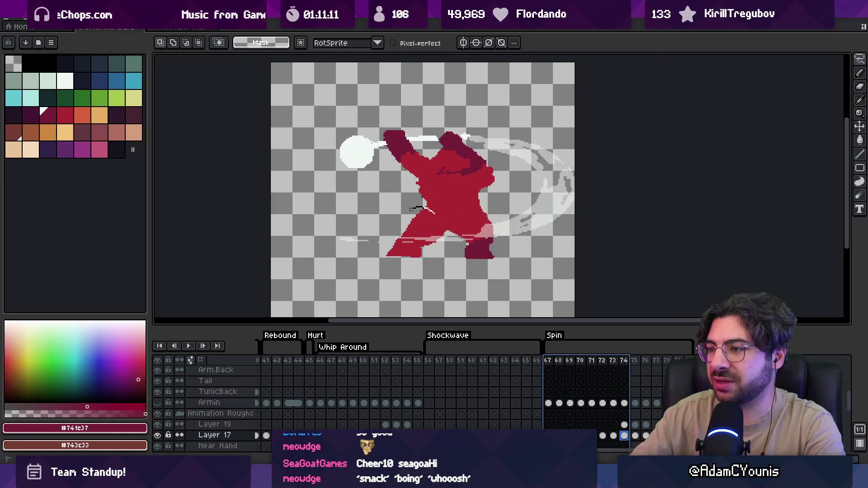
Trial-move the character's lower body on frame 74, then cancel the move
click(412, 209)
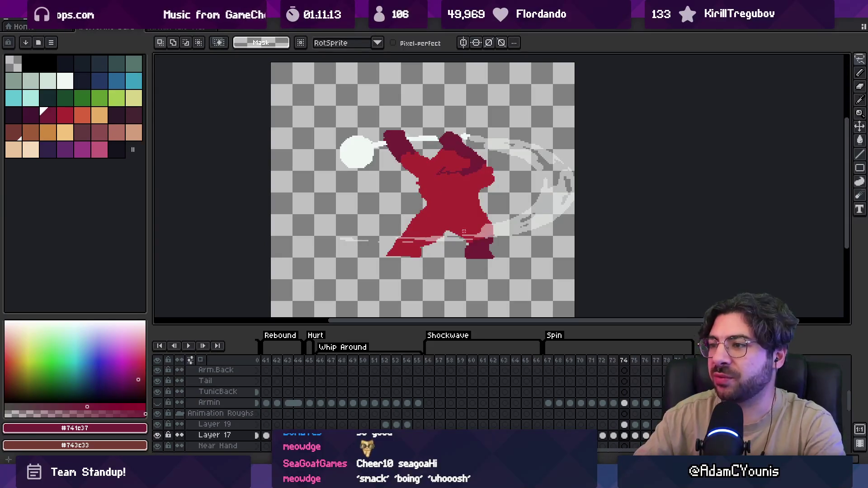
mouse_move(396, 202)
mouse_down()
mouse_move(434, 271)
mouse_move(448, 233)
mouse_move(484, 248)
mouse_move(497, 232)
mouse_up()
ctrl+click(436, 229)
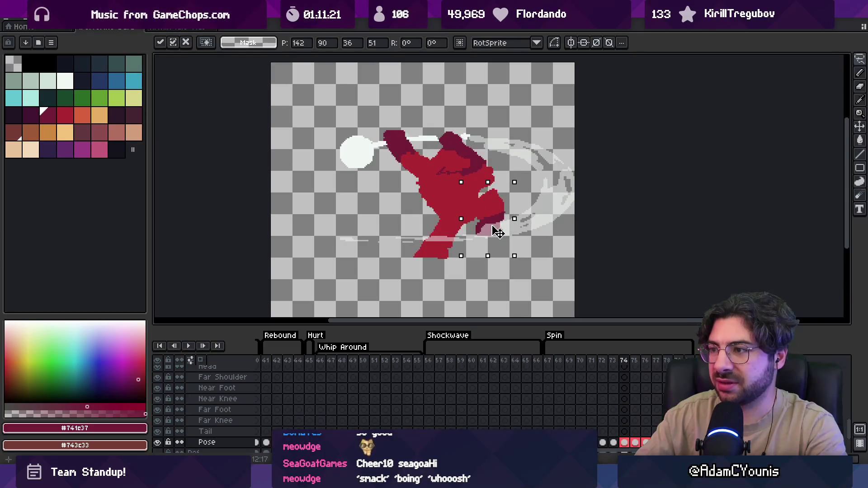
key(Escape)
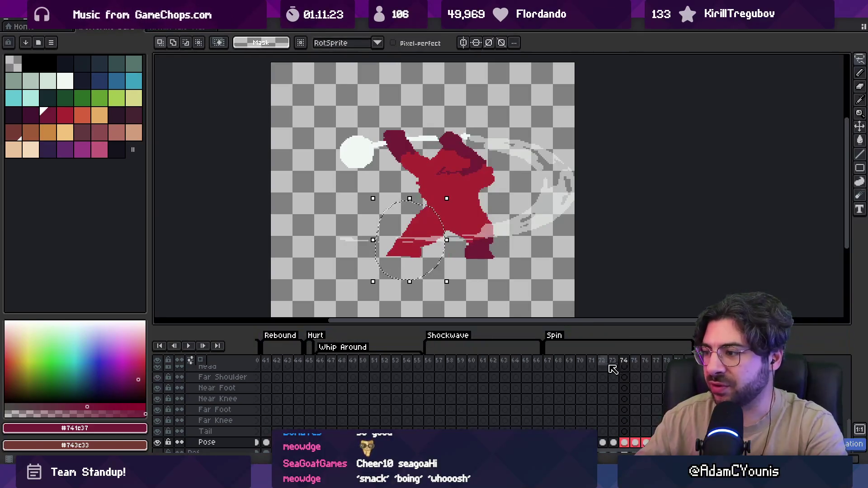
Review Spin frames 67–76, looping playback over frames 67–74
drag(553, 362, 626, 362)
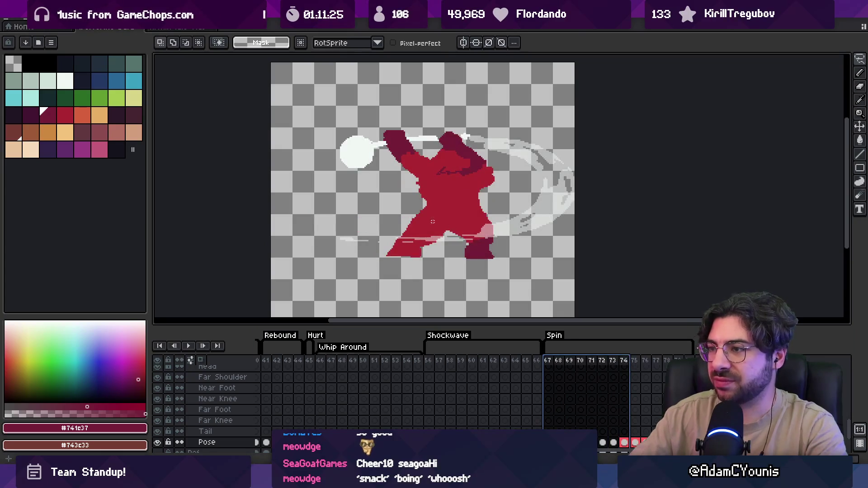
key(b)
key(Return)
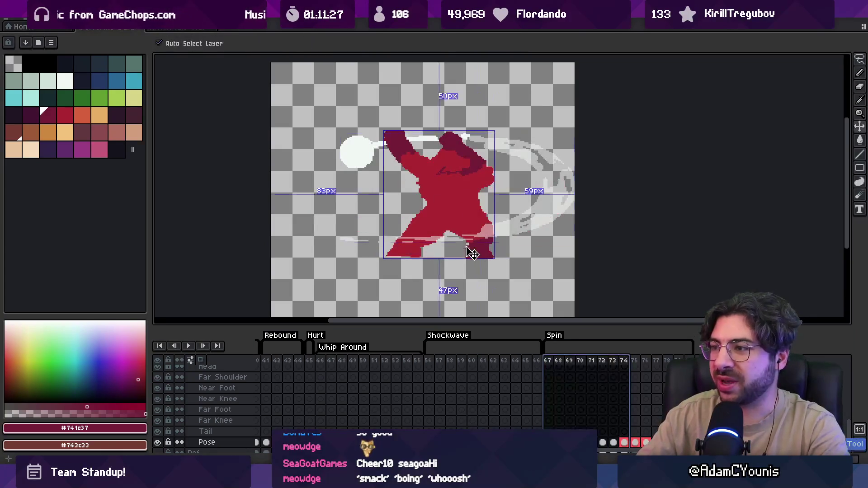
click(612, 362)
drag(626, 364, 643, 367)
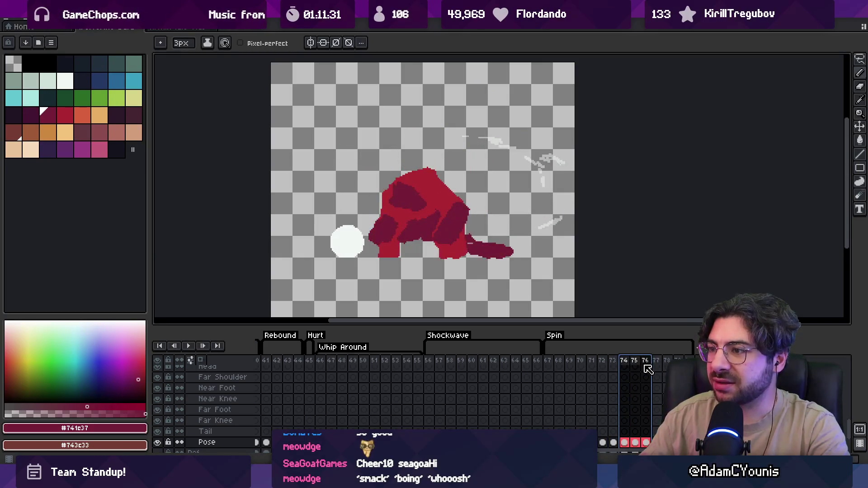
drag(644, 373, 649, 366)
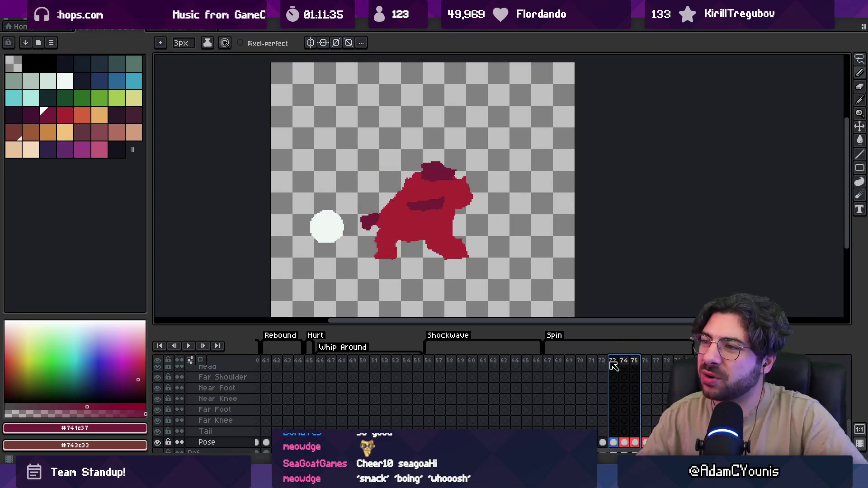
mouse_move(644, 366)
mouse_down()
mouse_move(588, 368)
mouse_move(628, 373)
mouse_up()
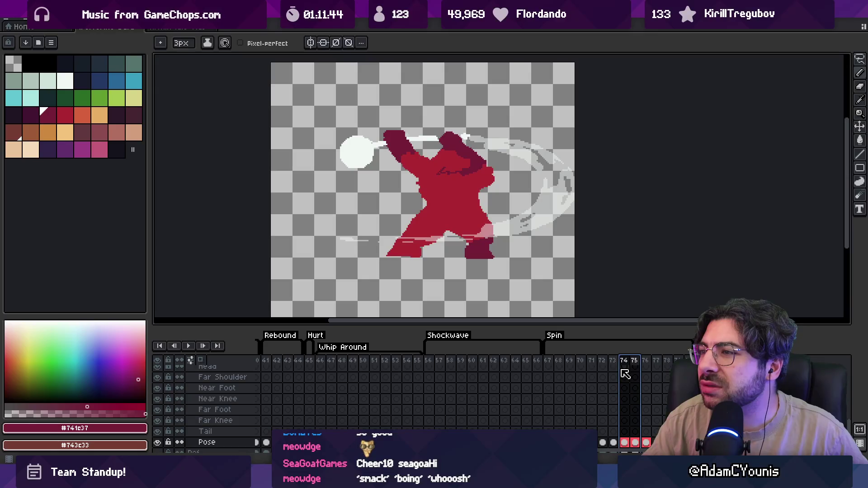
drag(625, 373, 617, 375)
key(Return)
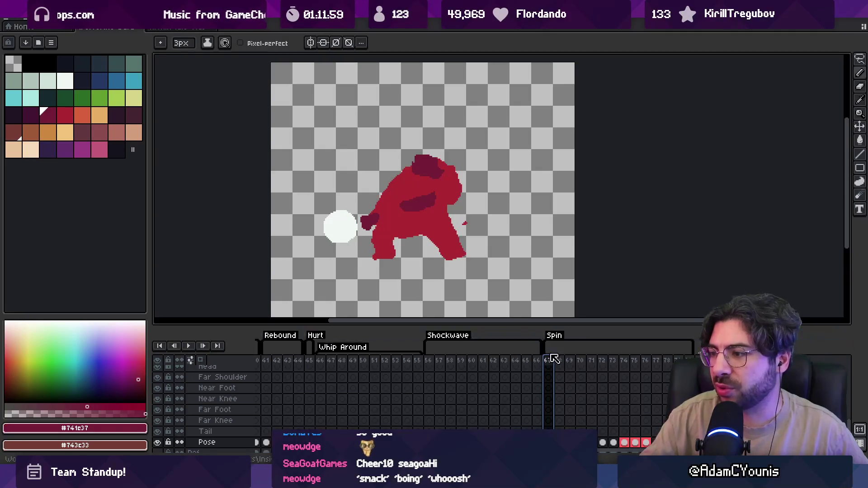
drag(548, 362, 625, 366)
key(Return)
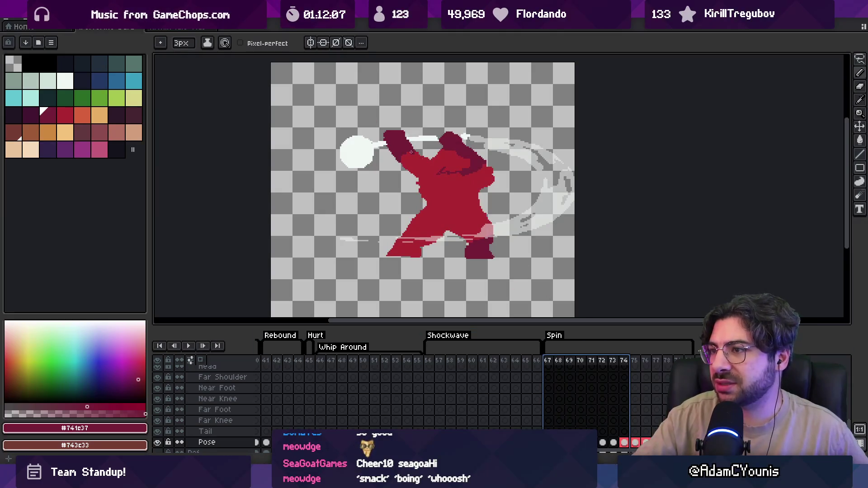
drag(549, 362, 628, 361)
Lasso the white ball on frame 74 and move it up and right above the head
key(q)
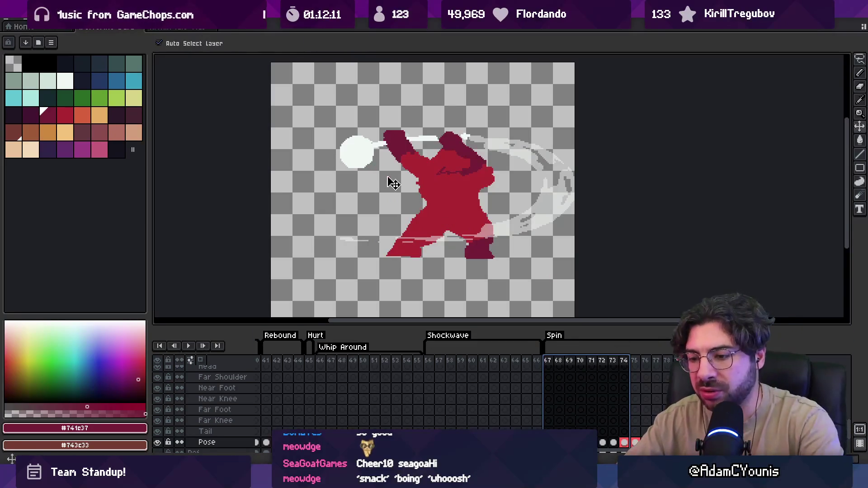
key(shift+n)
mouse_move(346, 116)
mouse_down()
mouse_move(371, 148)
mouse_move(347, 117)
mouse_up()
mouse_move(355, 165)
mouse_down()
mouse_move(377, 149)
mouse_move(488, 146)
mouse_move(489, 157)
mouse_up()
key(Return)
mouse_move(552, 362)
mouse_down()
mouse_move(639, 359)
mouse_move(624, 360)
mouse_up()
Re-angle the far arm on the Pose layer, moving the hand down and right
key(v)
click(387, 139)
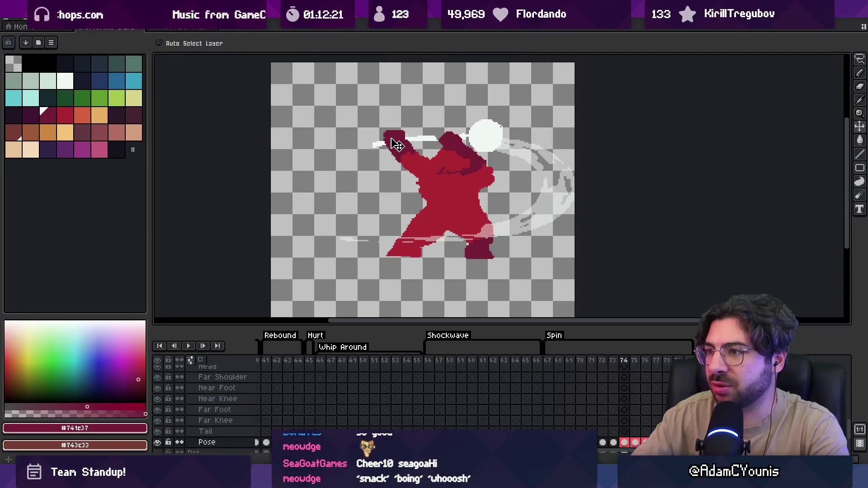
mouse_move(387, 139)
mouse_down()
mouse_move(419, 168)
mouse_move(412, 165)
mouse_move(438, 145)
mouse_move(425, 144)
mouse_move(436, 152)
mouse_up()
click(400, 113)
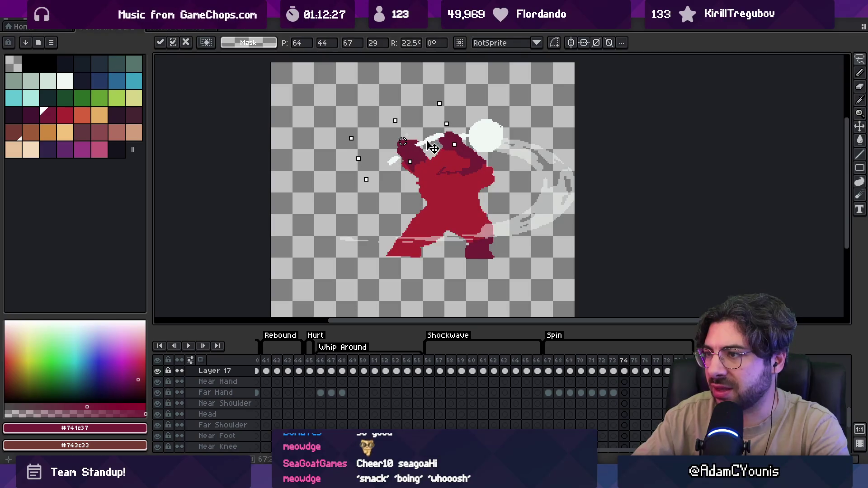
key(Return)
Copy the white ball and paste it onto a new layer, nudging it slightly down
key(shift+n)
key(ctrl+v)
drag(497, 127, 499, 130)
key(Return)
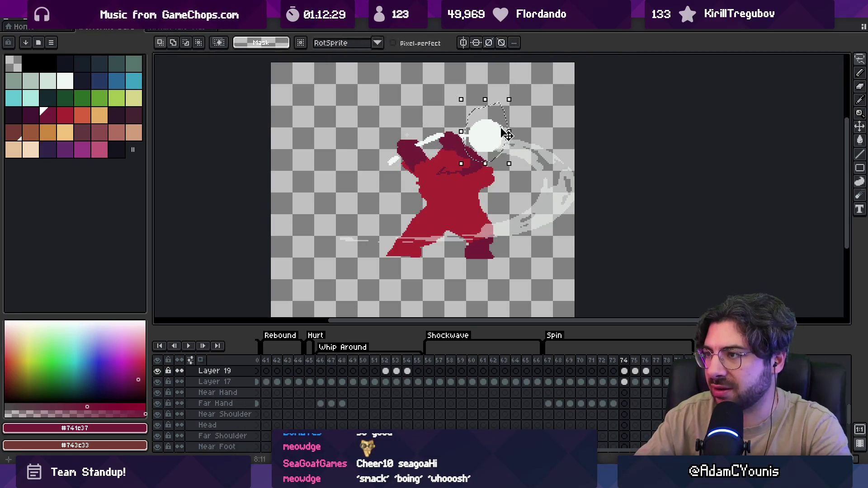
key(ctrl+v)
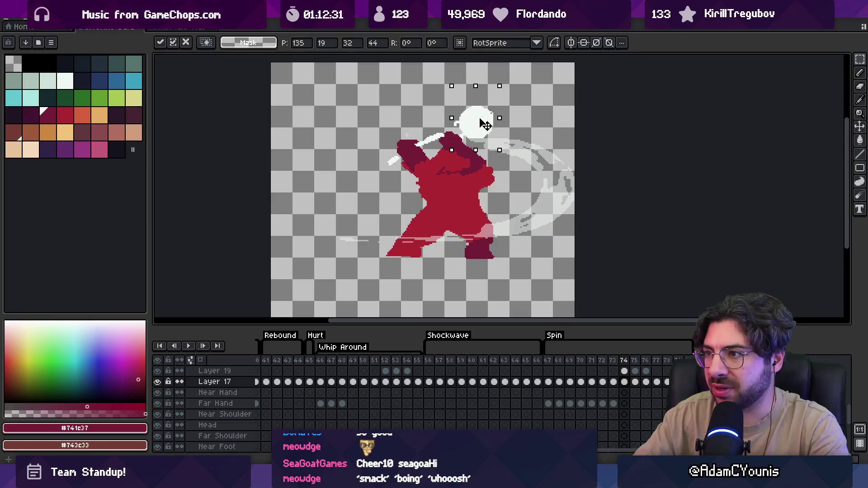
Preview Spin frames 67–74 again and box-select the fist on the Pose layer
drag(548, 360, 627, 361)
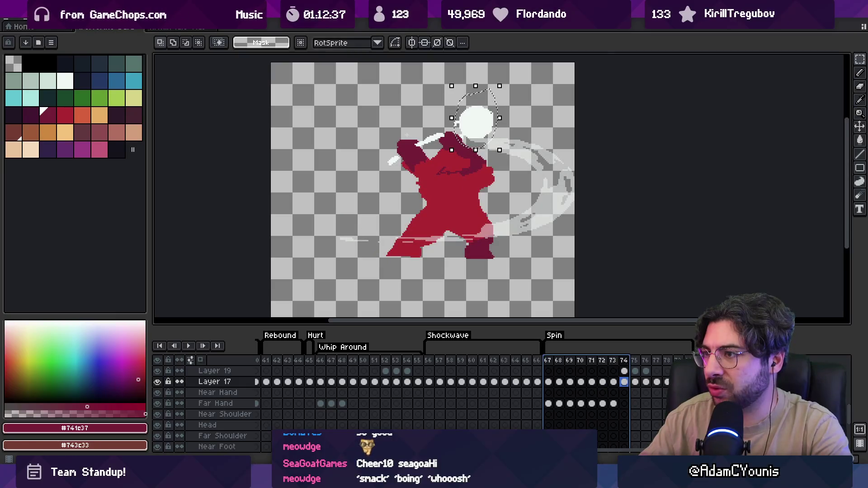
key(Return)
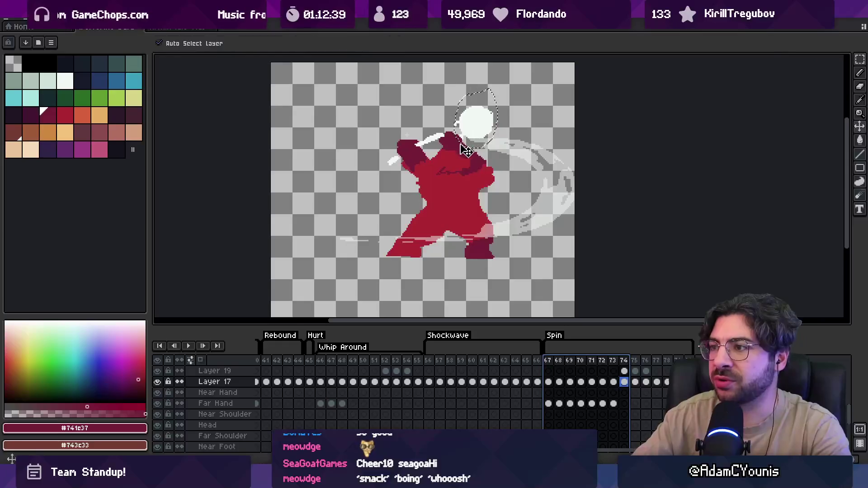
click(462, 149)
key(m)
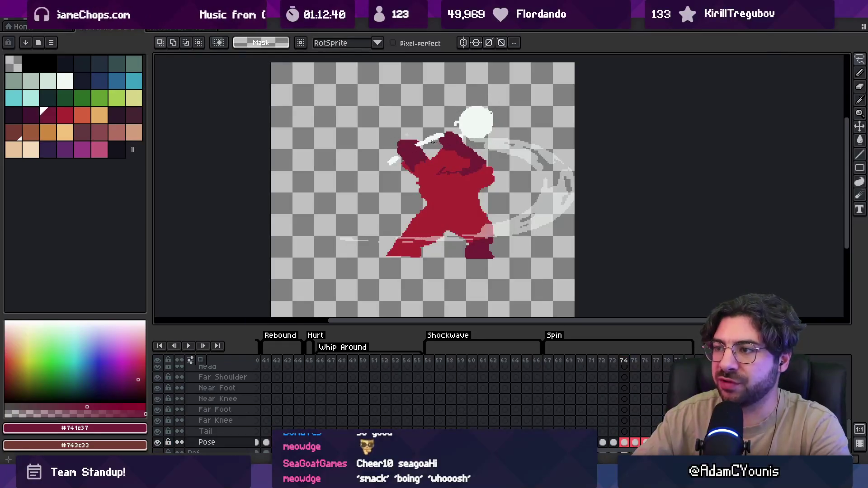
mouse_move(387, 159)
mouse_down()
mouse_move(413, 172)
mouse_move(407, 197)
mouse_move(430, 207)
mouse_up()
Move the selected arm up and left, then draw a dark red arrow-tipped tail left of the head
scroll(448, 134, down, 2)
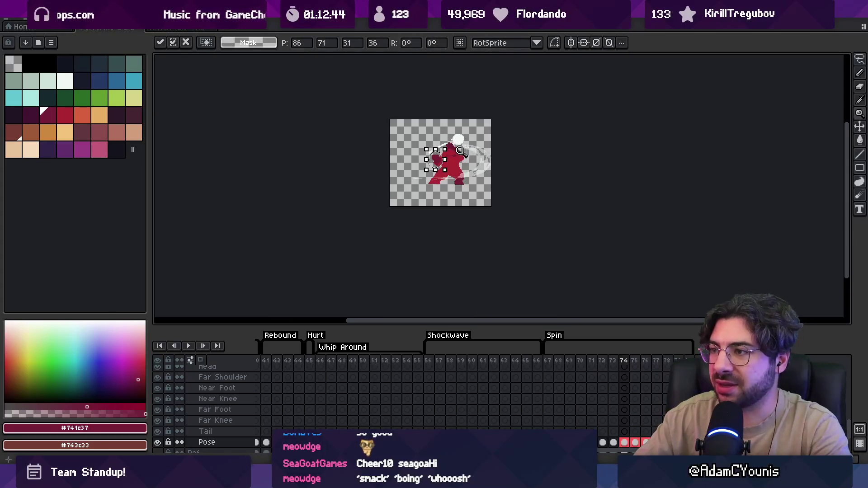
scroll(460, 151, up, 2)
drag(410, 106, 513, 209)
drag(493, 152, 434, 129)
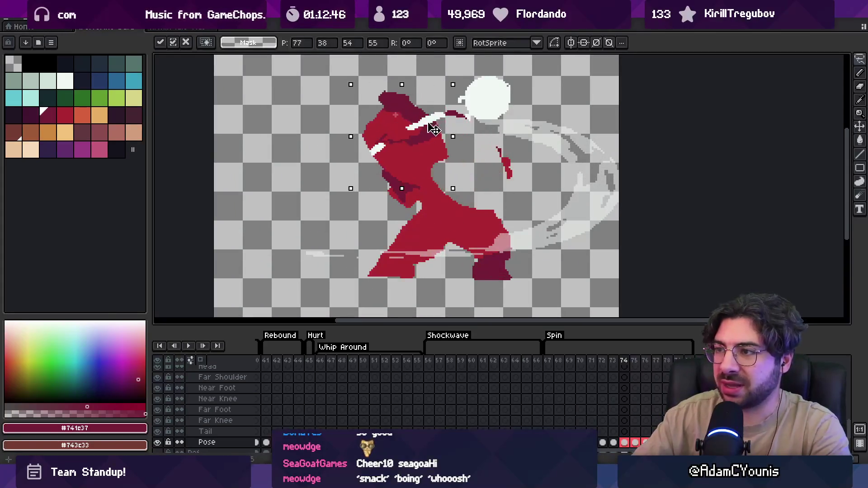
scroll(433, 129, down, 5)
key(z)
scroll(436, 113, up, 5)
scroll(436, 113, up, 3)
key(b)
mouse_move(408, 101)
mouse_down()
mouse_move(296, 115)
mouse_move(284, 131)
mouse_up()
Undo the tail and the dark slash strokes, restoring the white ball beside the head
key(z)
scroll(417, 150, down, 2)
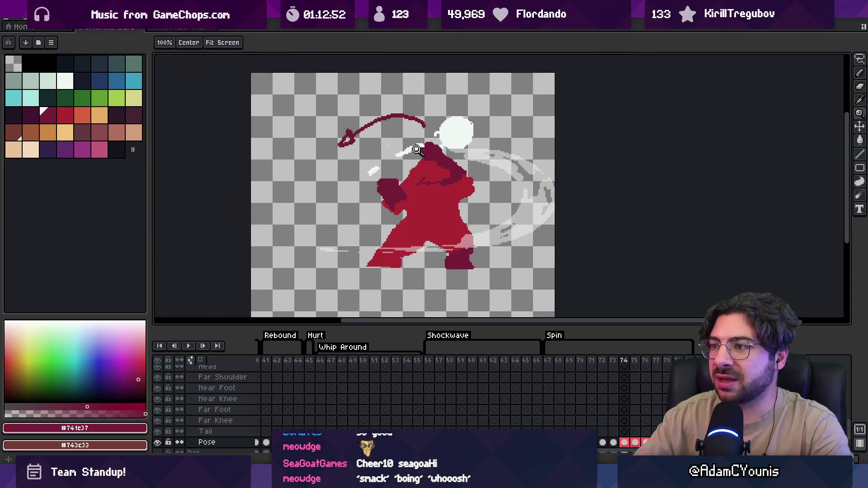
key(v)
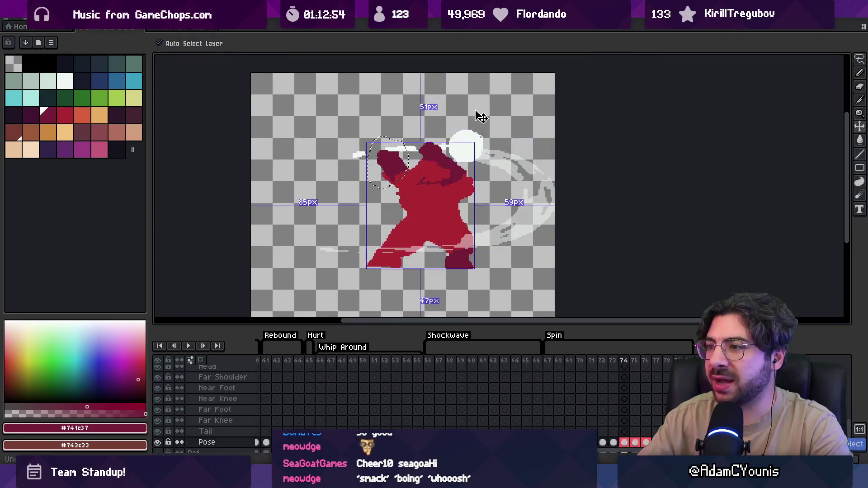
key(ctrl+z)
key(ctrl+z)
key(ctrl+z)
key(z)
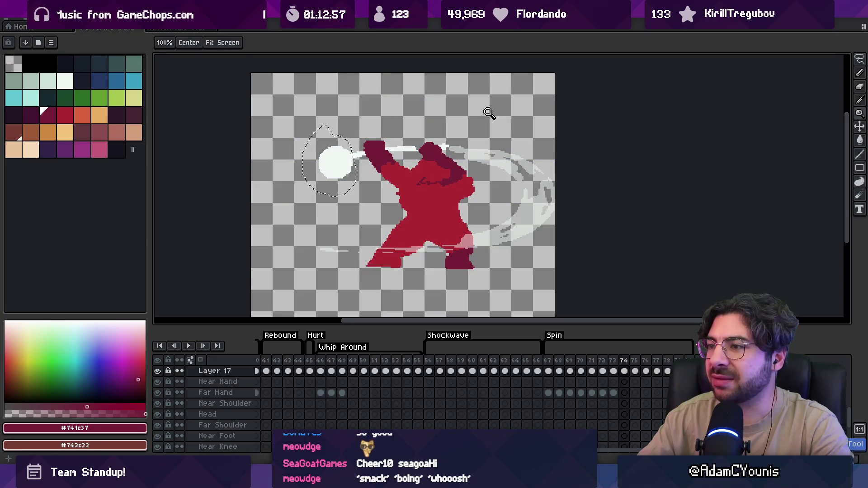
key(ctrl+shift+z)
key(b)
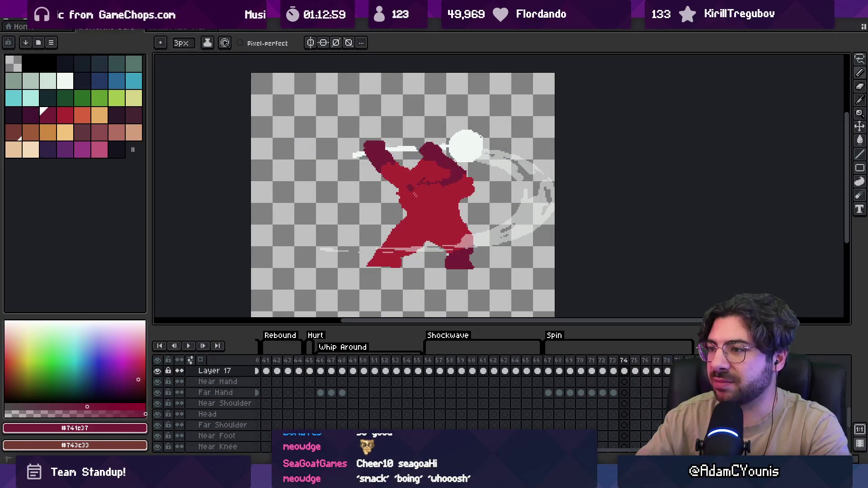
key(ctrl+z)
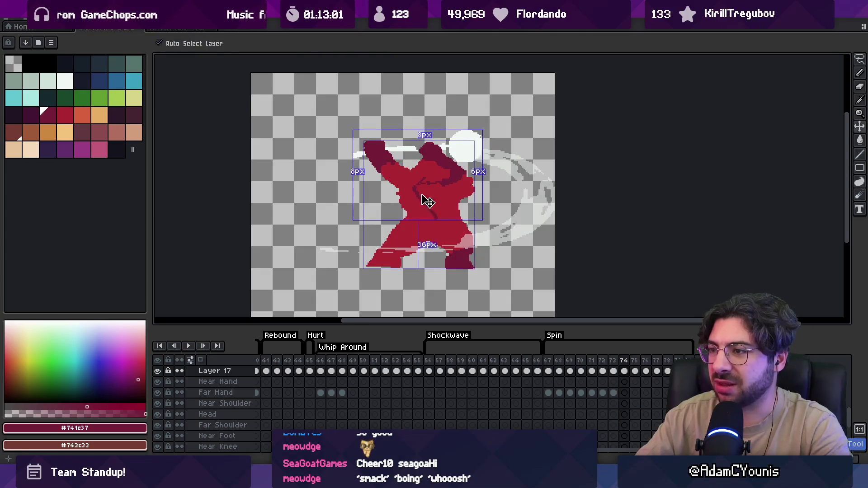
key(ctrl+z)
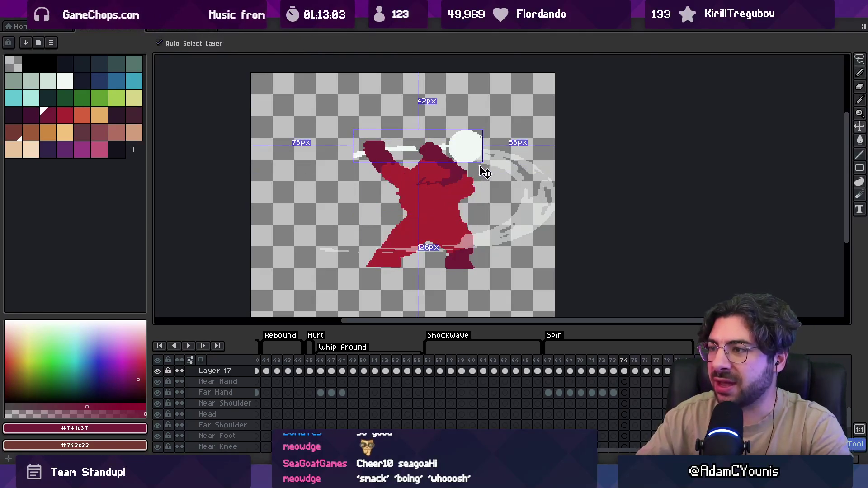
key(ctrl+z)
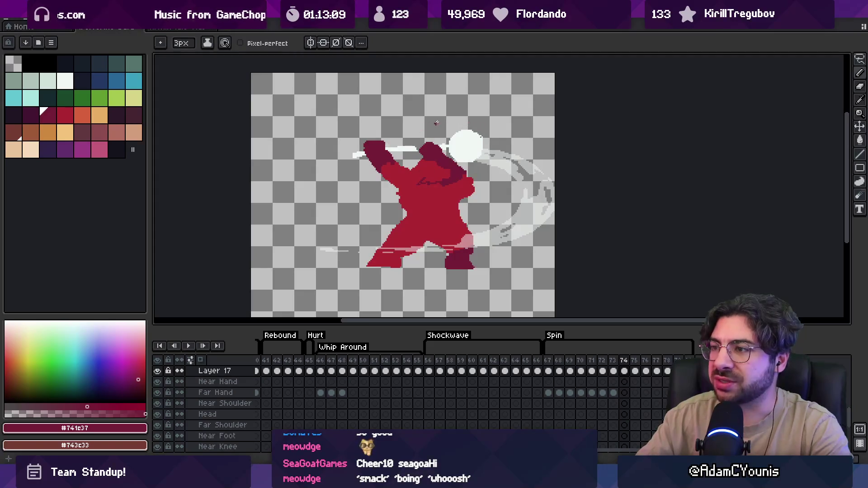
On Spin frames 67–75, lasso the white ball and lift it above the figure's head
drag(548, 371, 637, 371)
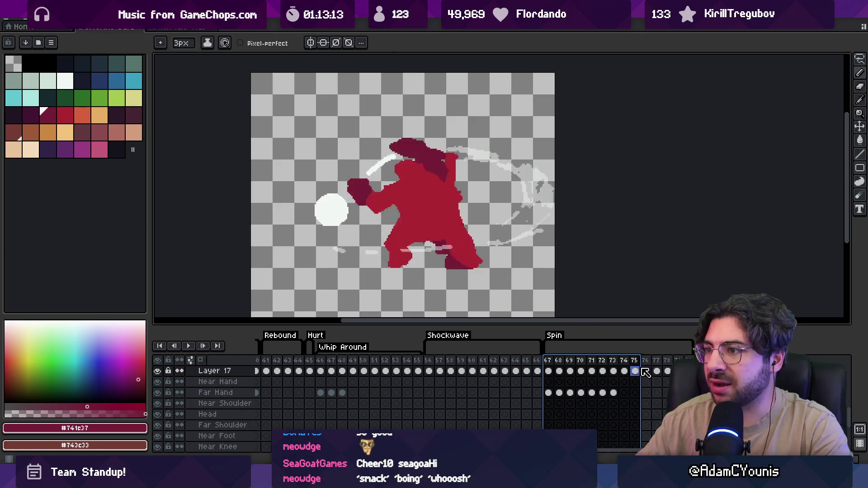
key(q)
mouse_move(315, 180)
mouse_down()
mouse_move(317, 232)
mouse_move(355, 183)
mouse_move(434, 126)
mouse_up()
key(Return)
Play back Spin frames 67–76, then preview frames 73–76
drag(548, 360, 650, 356)
key(Return)
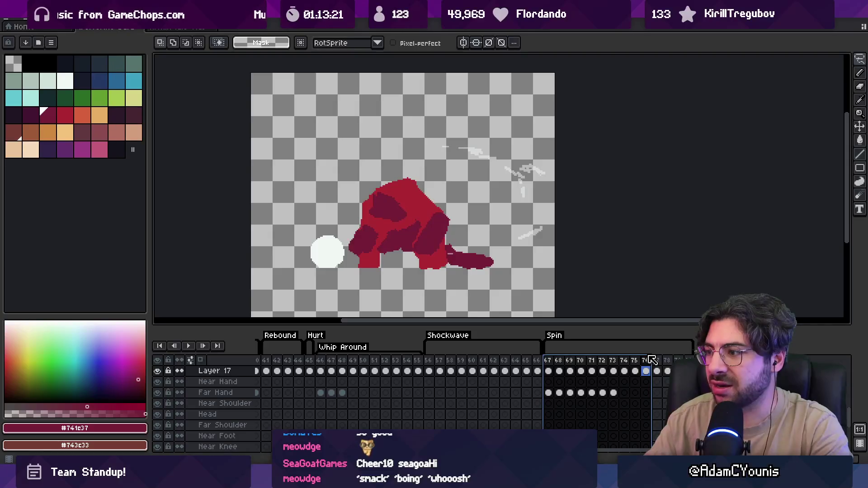
click(550, 361)
drag(613, 362, 646, 365)
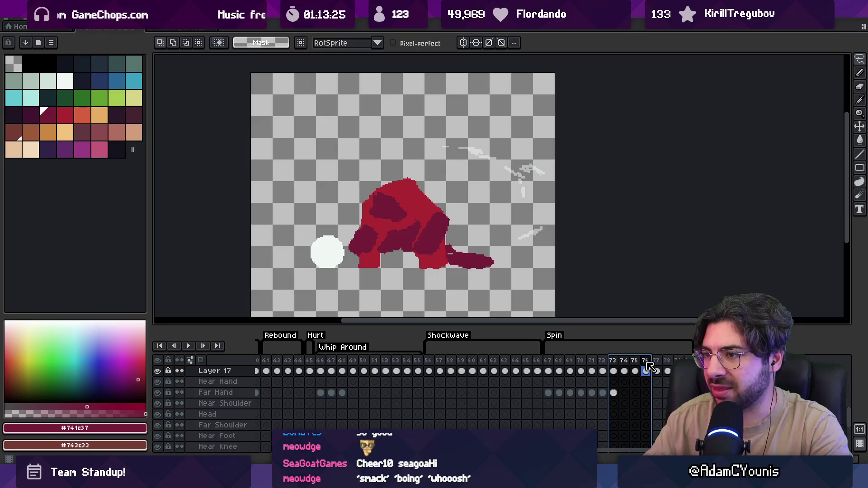
key(Return)
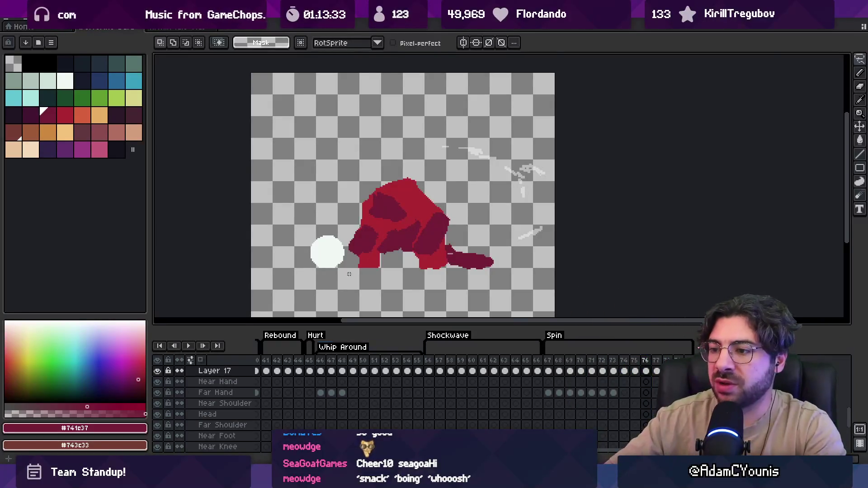
Enlarge the timeline so every layer row down to background is visible
drag(320, 360, 409, 360)
click(547, 366)
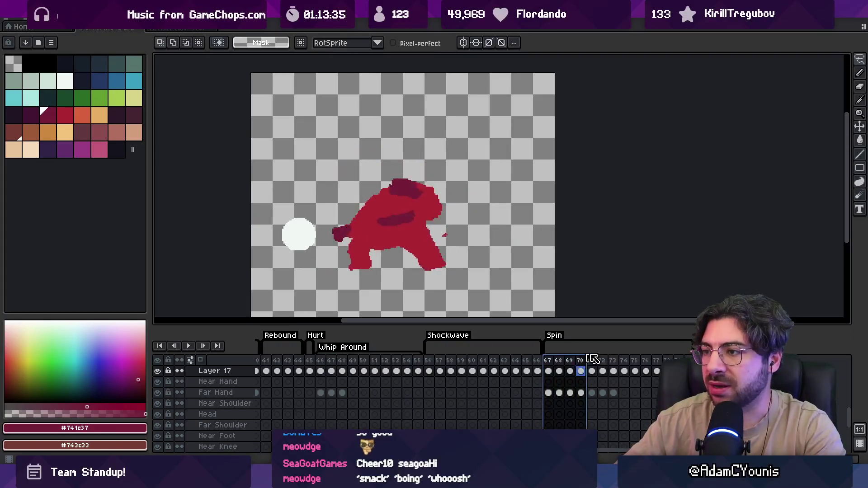
drag(458, 325, 460, 244)
scroll(469, 128, down, 3)
mouse_move(462, 364)
mouse_down()
mouse_move(446, 339)
mouse_move(365, 388)
mouse_up()
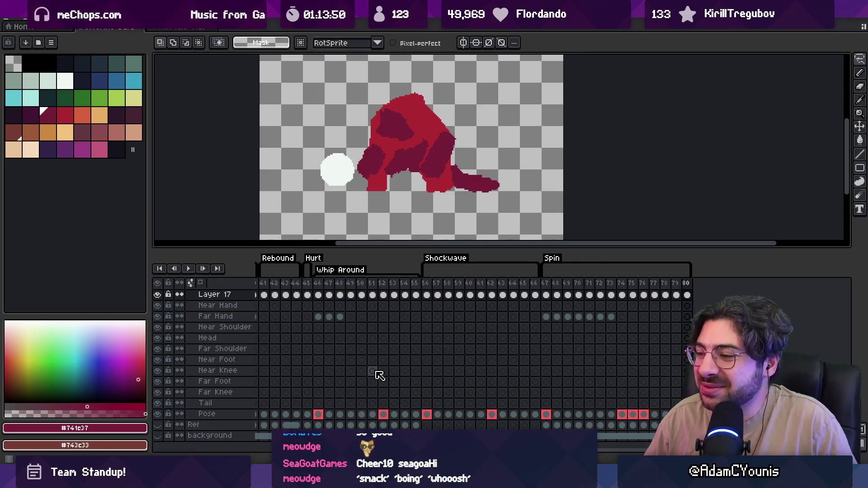
drag(546, 289, 610, 296)
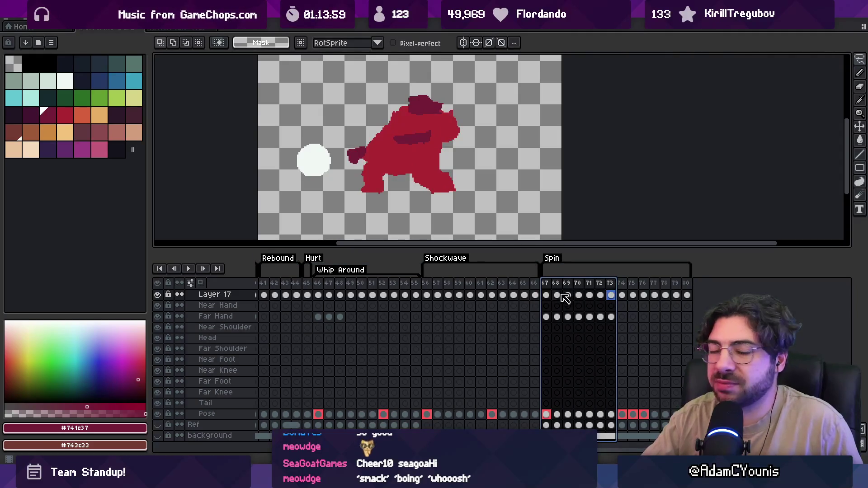
mouse_move(547, 300)
mouse_down()
mouse_move(610, 304)
mouse_move(610, 294)
mouse_up()
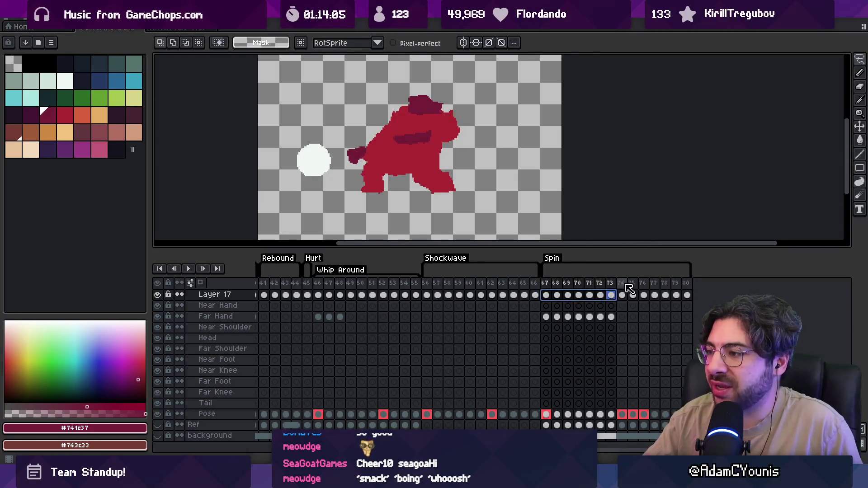
drag(622, 284, 631, 283)
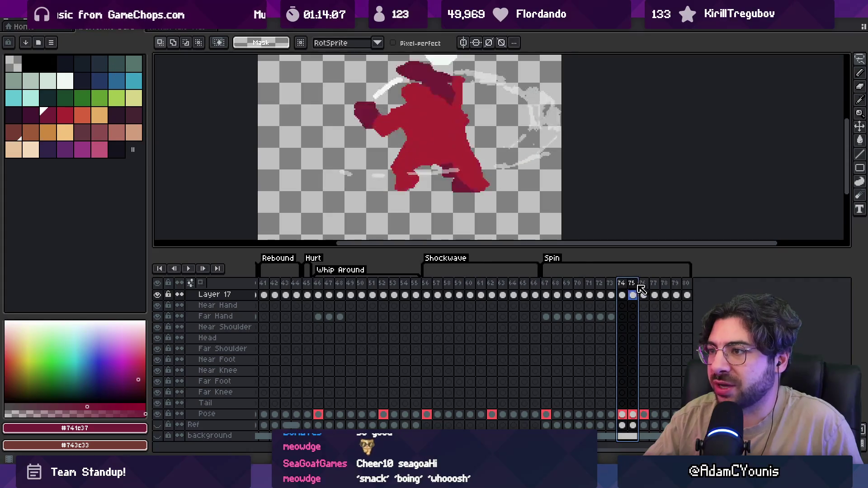
shift+click(643, 289)
drag(653, 289, 686, 288)
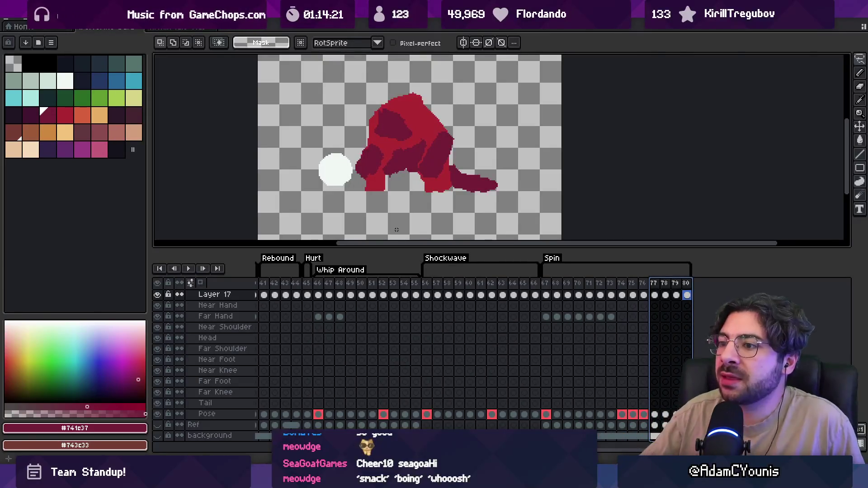
mouse_move(319, 283)
mouse_down()
mouse_move(421, 278)
mouse_move(352, 289)
mouse_up()
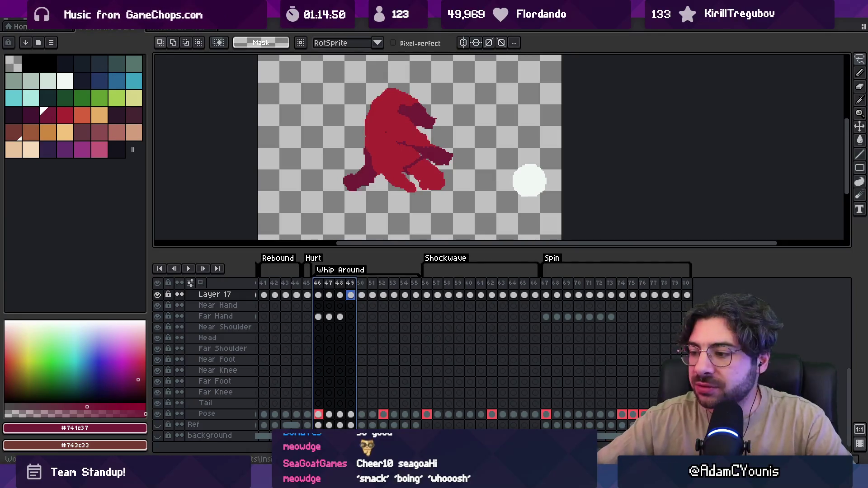
key(alt+Tab)
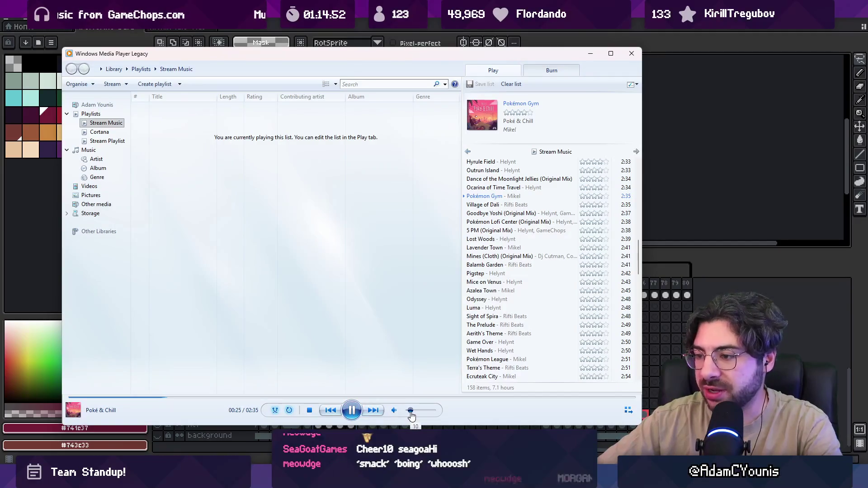
Raise the Windows Media Player volume slightly and return to Aseprite
scroll(407, 412, up, 1)
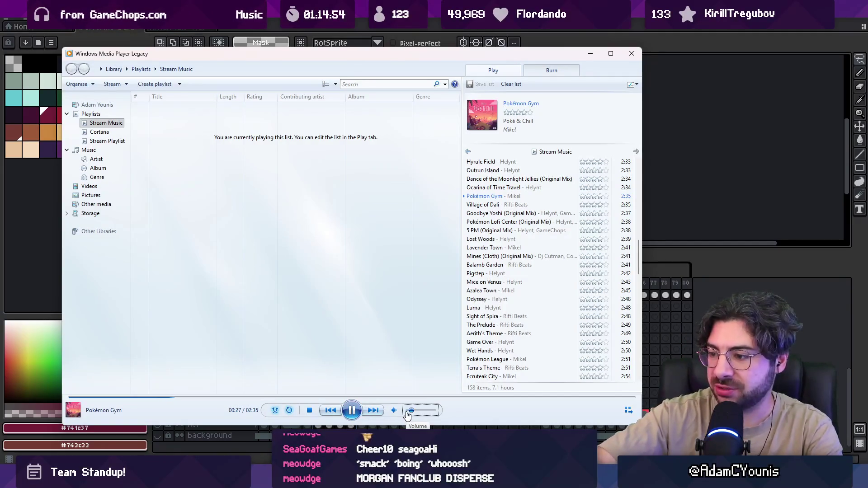
key(alt+Tab)
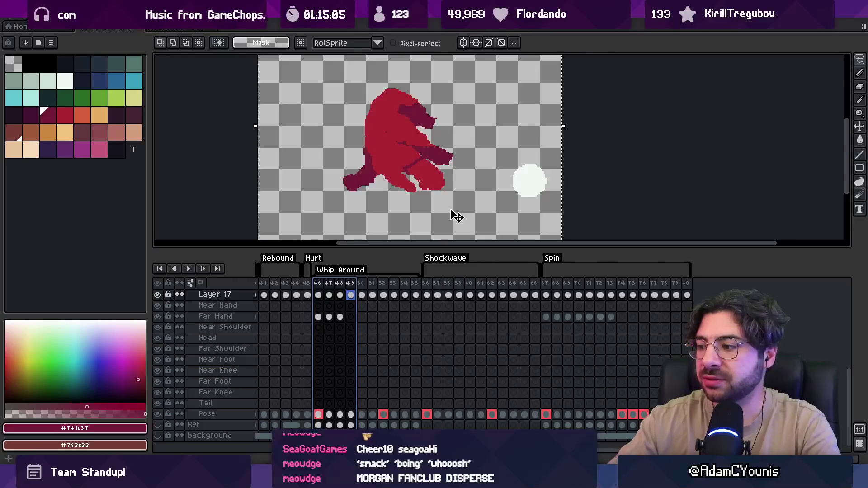
Replace the stream title in stream-title.txt with 'Animation!' and save it
key(alt+Tab)
key(ctrl+a)
text(A)
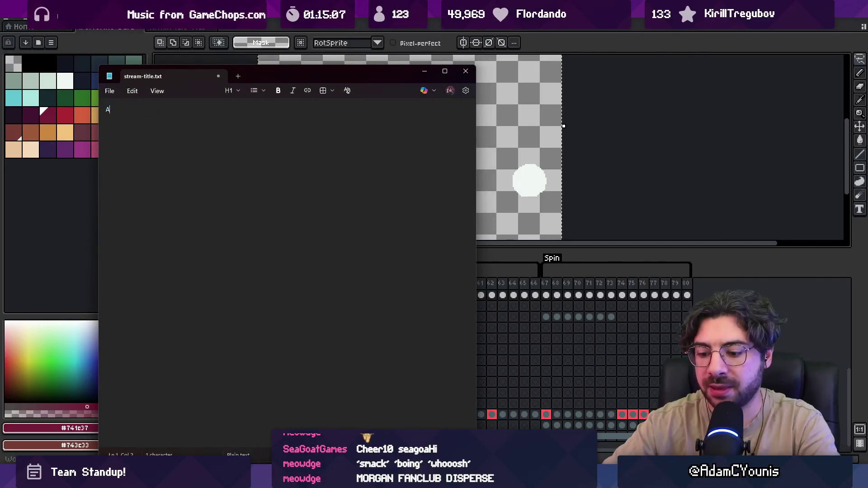
text(n!)
key(ctrl+s)
key(alt+Tab)
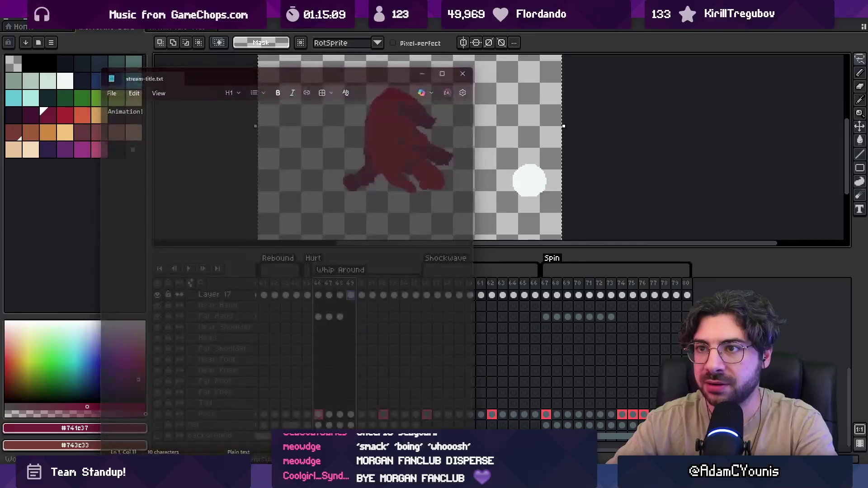